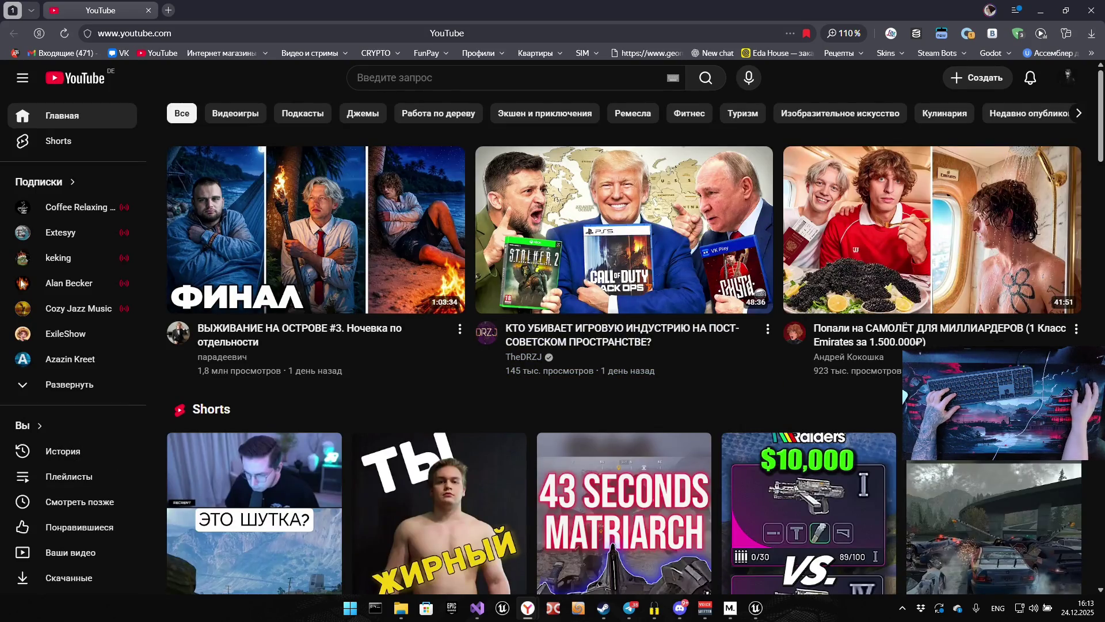
Search YouTube for 'free flow batman arkham knight' and scan the results.
{"action": "type", "text": "free"}
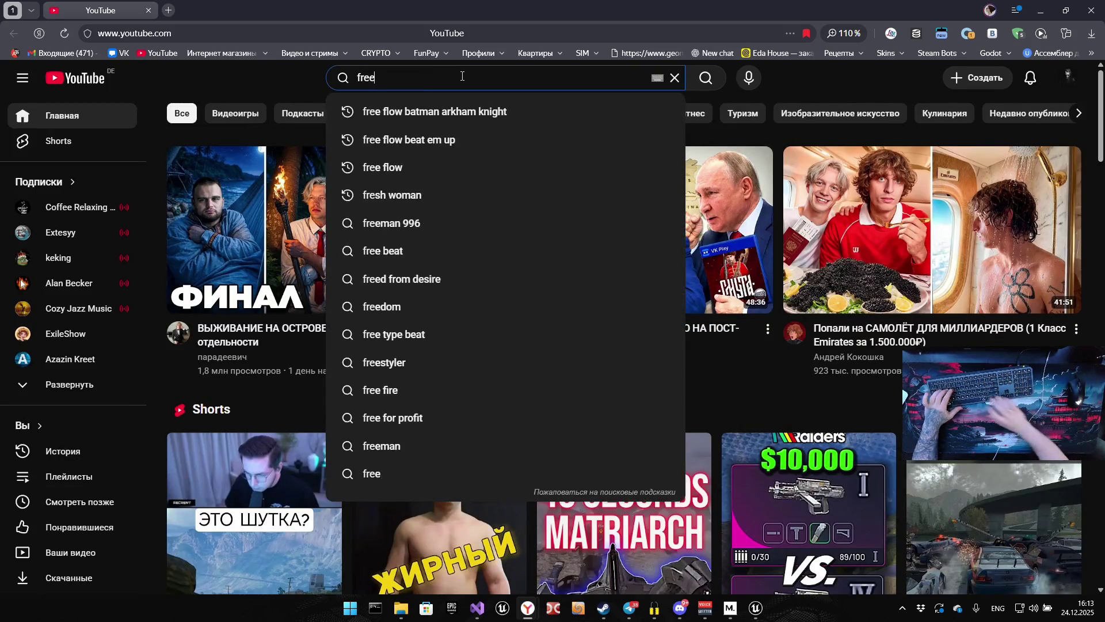
{"action": "type", "text": " flow"}
{"action": "key", "text": "Return"}
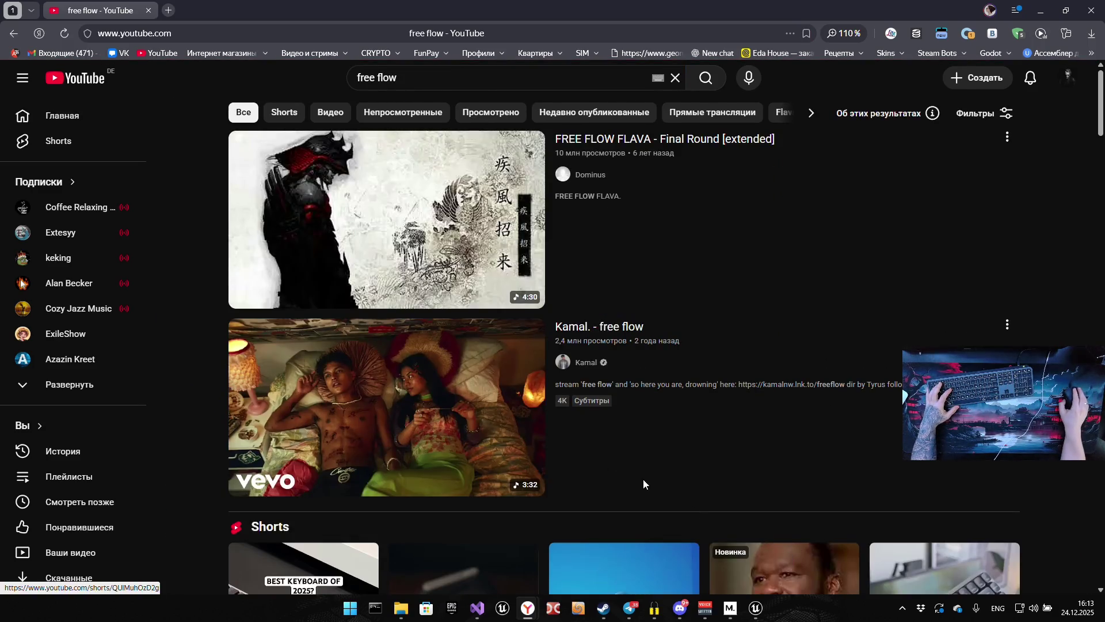
{"action": "scroll", "coordinate": [414, 254], "scroll_direction": "down", "scroll_amount": 5}
{"action": "scroll", "coordinate": [432, 210], "scroll_direction": "up", "scroll_amount": 3}
{"action": "scroll", "coordinate": [435, 115], "scroll_direction": "down", "scroll_amount": 3}
Open the top Arkham Knight freeflow result in a background tab.
{"action": "left_click", "coordinate": [435, 70]}
{"action": "type", "text": "batman arkham knight"}
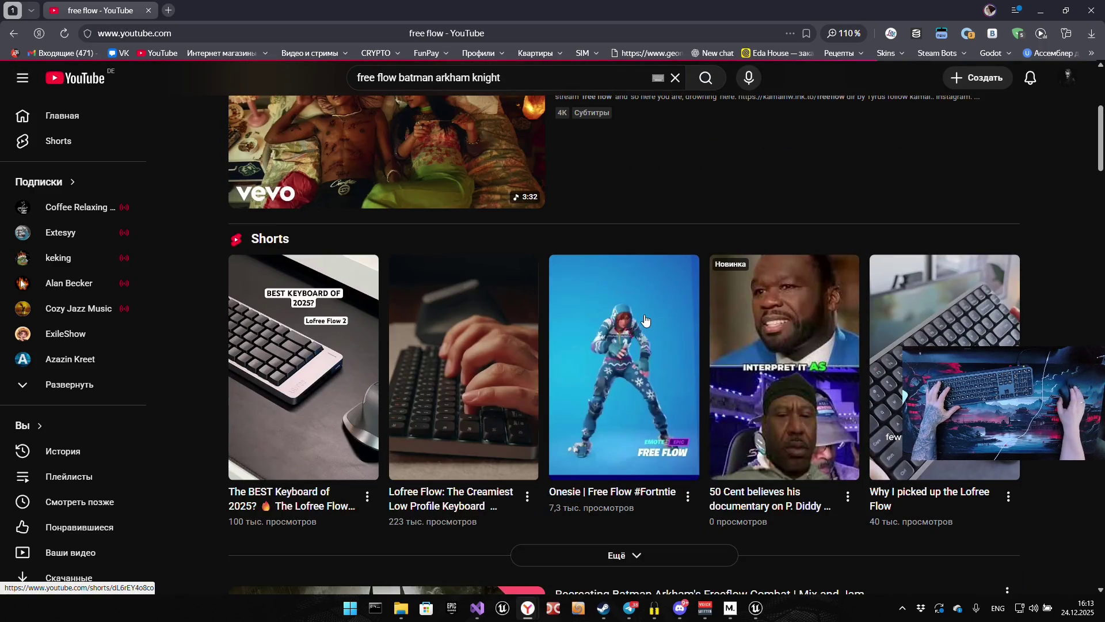
{"action": "middle_click", "coordinate": [375, 229]}
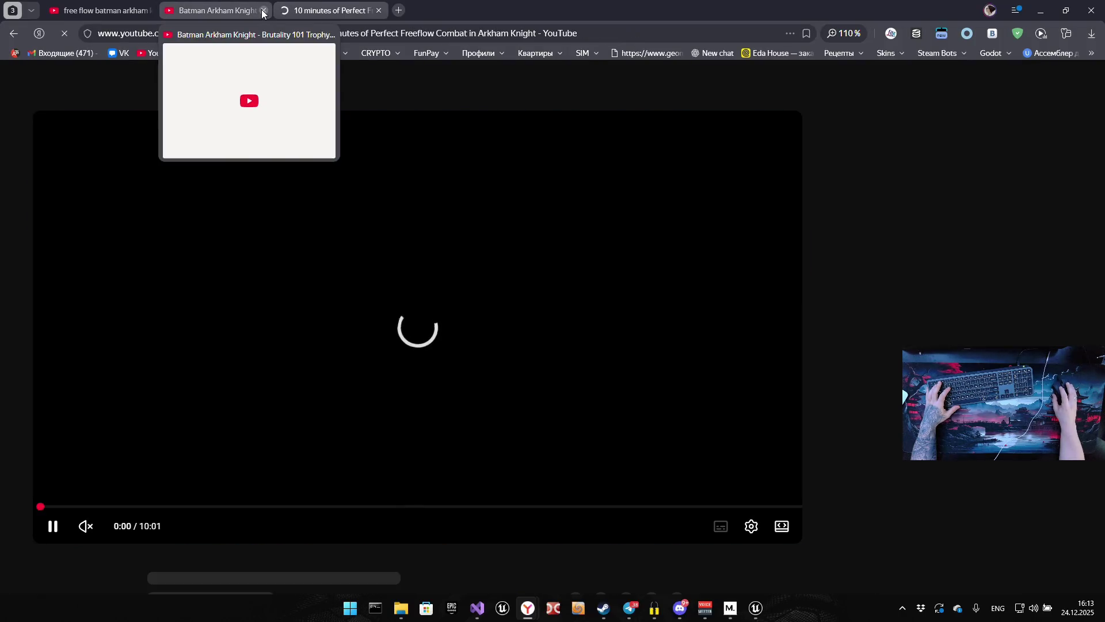
Close the extra tab and play '10 minutes of Perfect Freeflow Combat in Arkham Knight' fullscreen.
{"action": "left_click", "coordinate": [263, 10]}
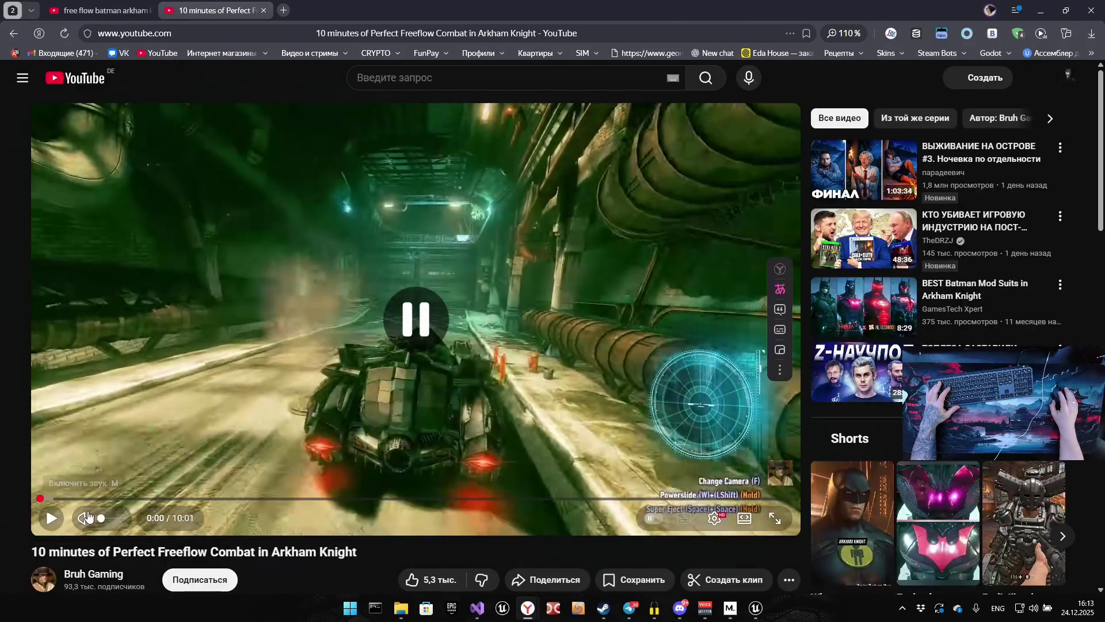
{"action": "left_click", "coordinate": [351, 481]}
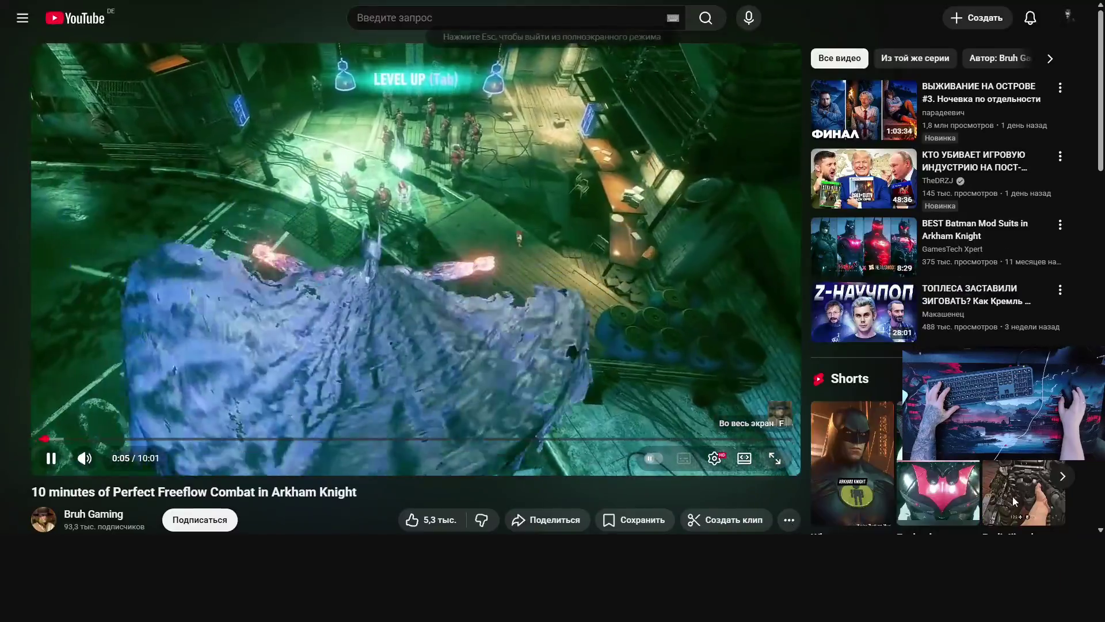
{"action": "left_click", "coordinate": [778, 524]}
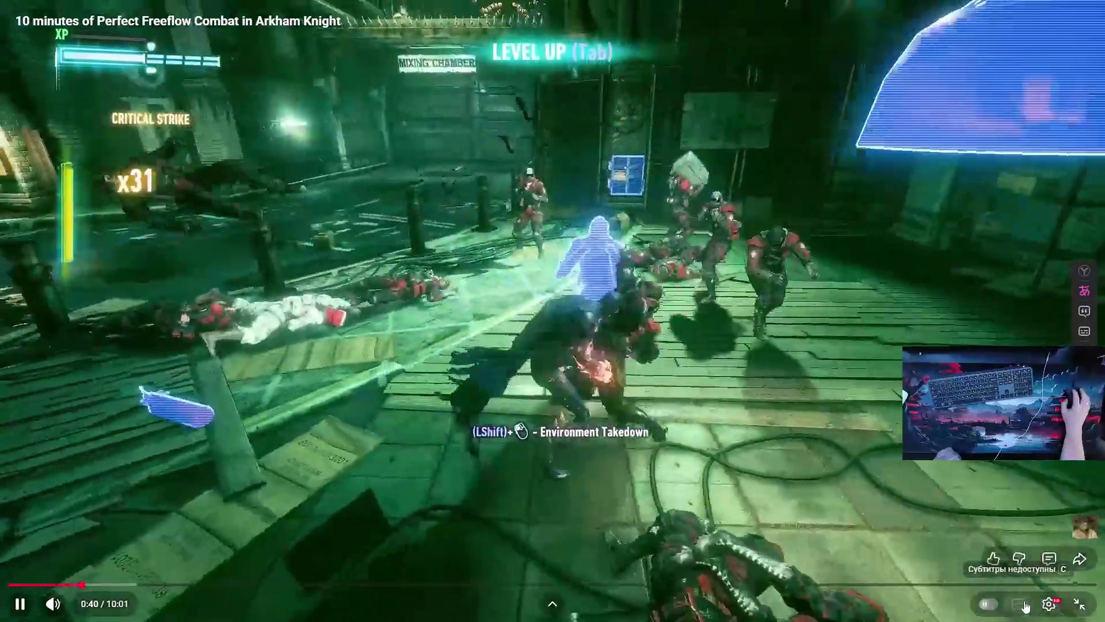
Check the video quality options, then exit fullscreen and close the video tab.
{"action": "left_click", "coordinate": [1048, 604]}
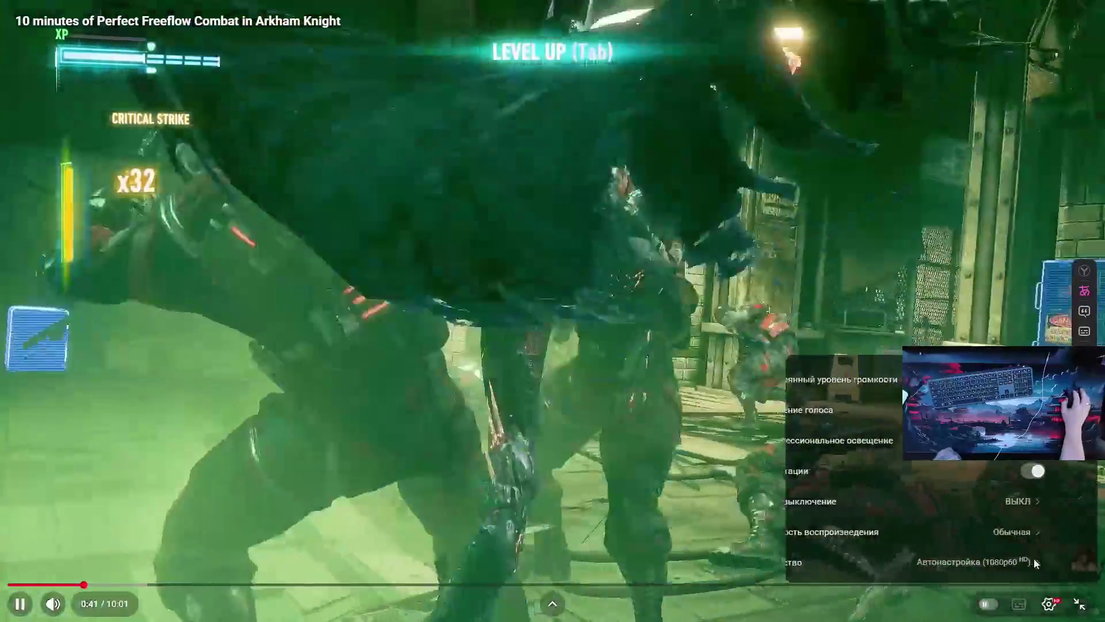
{"action": "left_click", "coordinate": [1037, 561]}
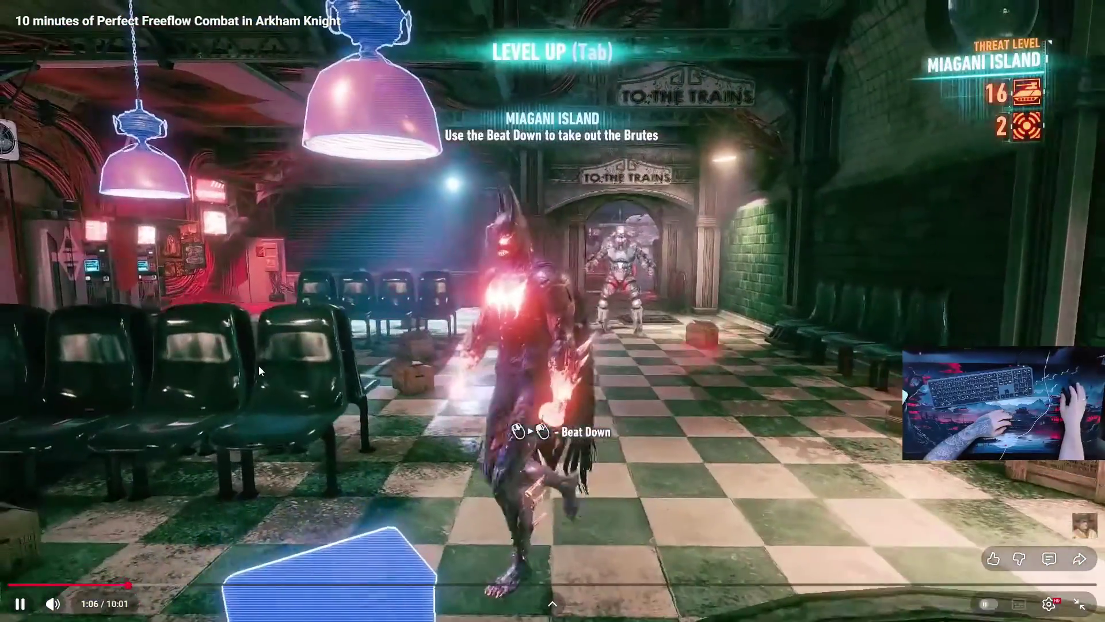
{"action": "double_click", "coordinate": [289, 352]}
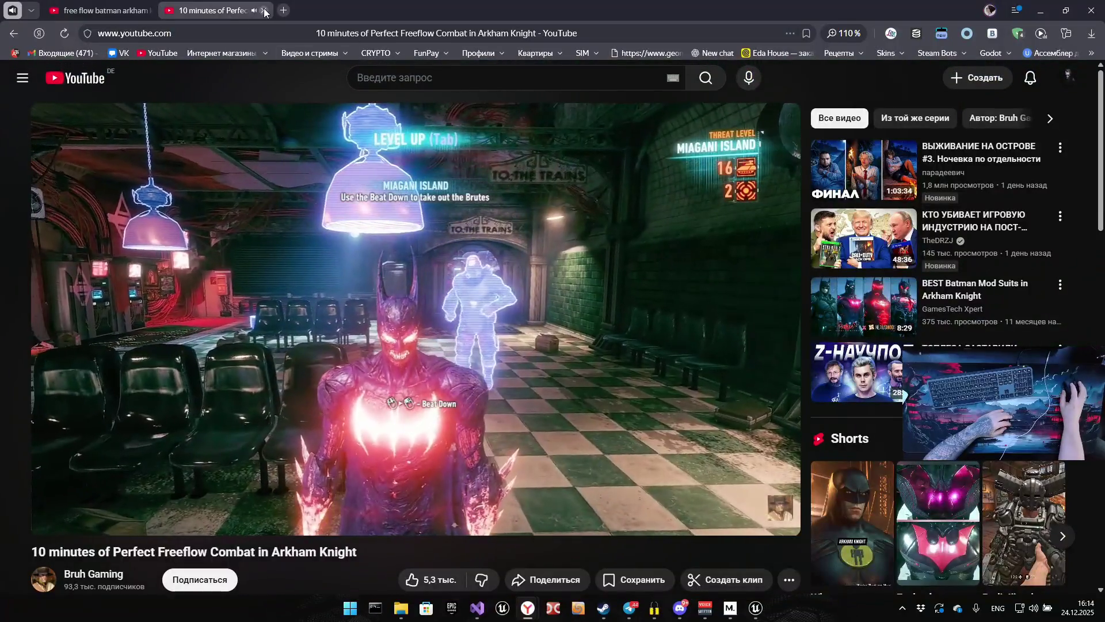
{"action": "left_click", "coordinate": [264, 9]}
Open the Brutality 101 guide in a new tab and watch fullscreen, skipping ahead to 0:16.
{"action": "middle_click", "coordinate": [318, 217]}
{"action": "left_click", "coordinate": [244, 4]}
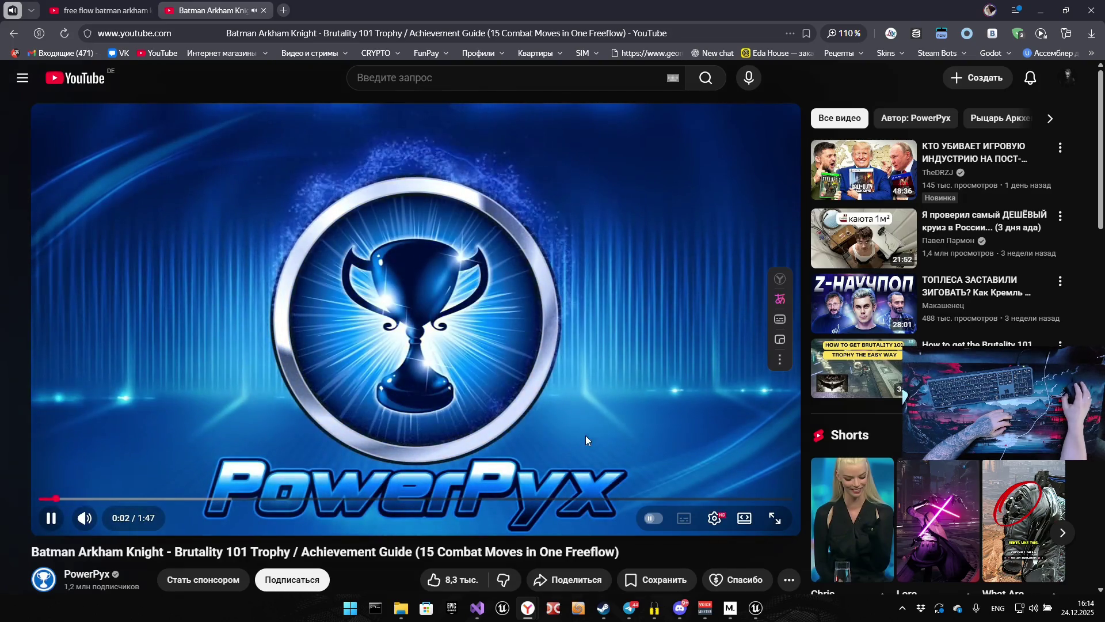
{"action": "double_click", "coordinate": [585, 330]}
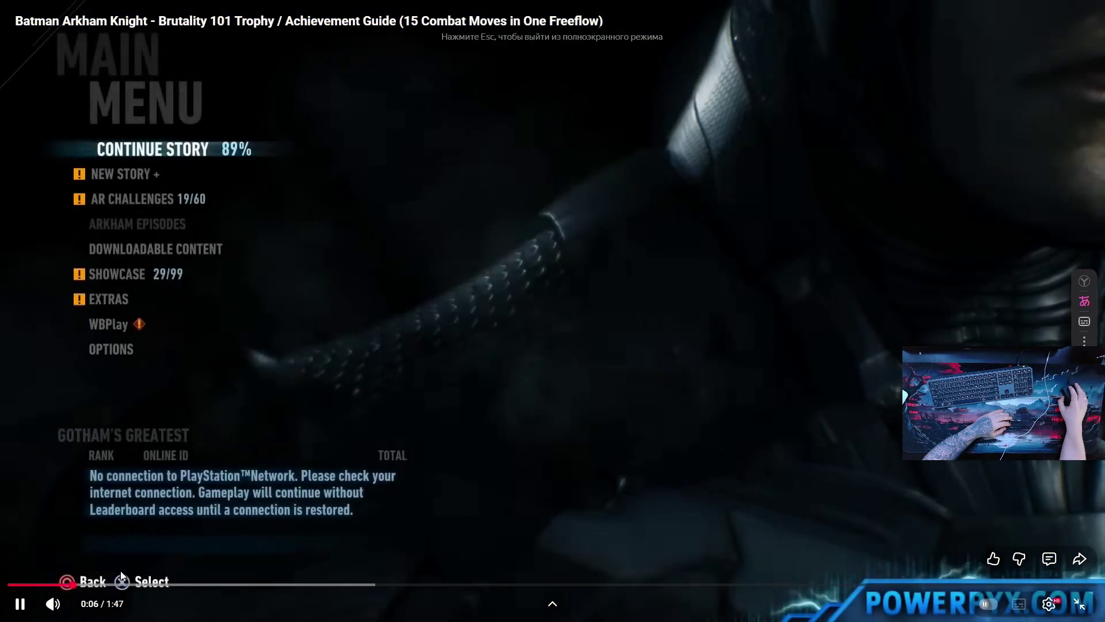
{"action": "left_click", "coordinate": [121, 584]}
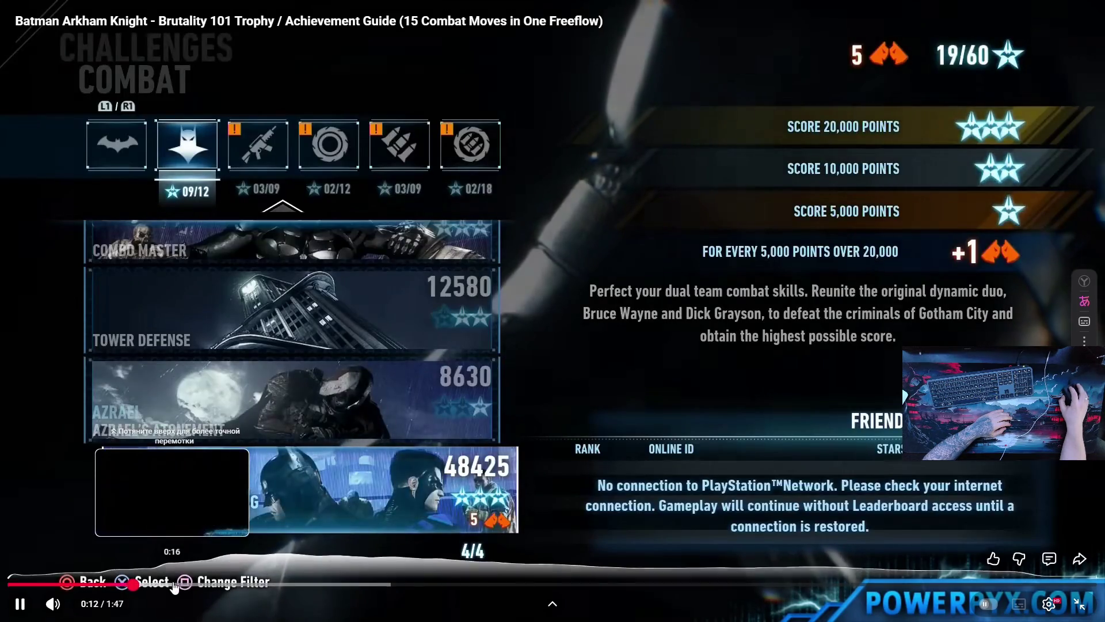
{"action": "left_click", "coordinate": [175, 583]}
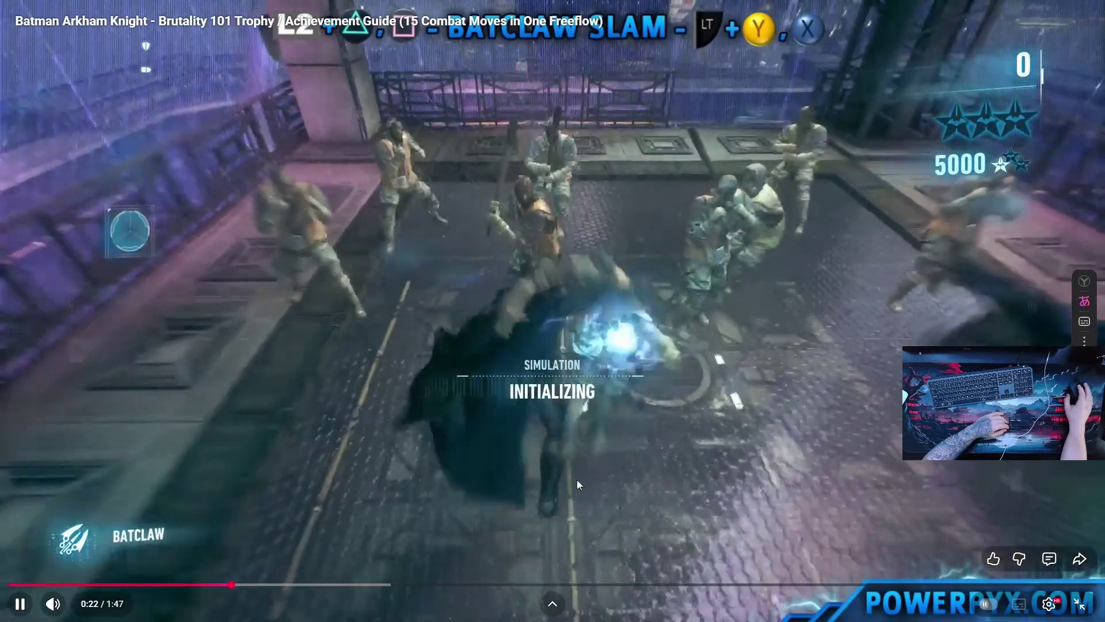
Check the guide's quality options, then exit fullscreen and close its tab.
{"action": "left_click", "coordinate": [1051, 614]}
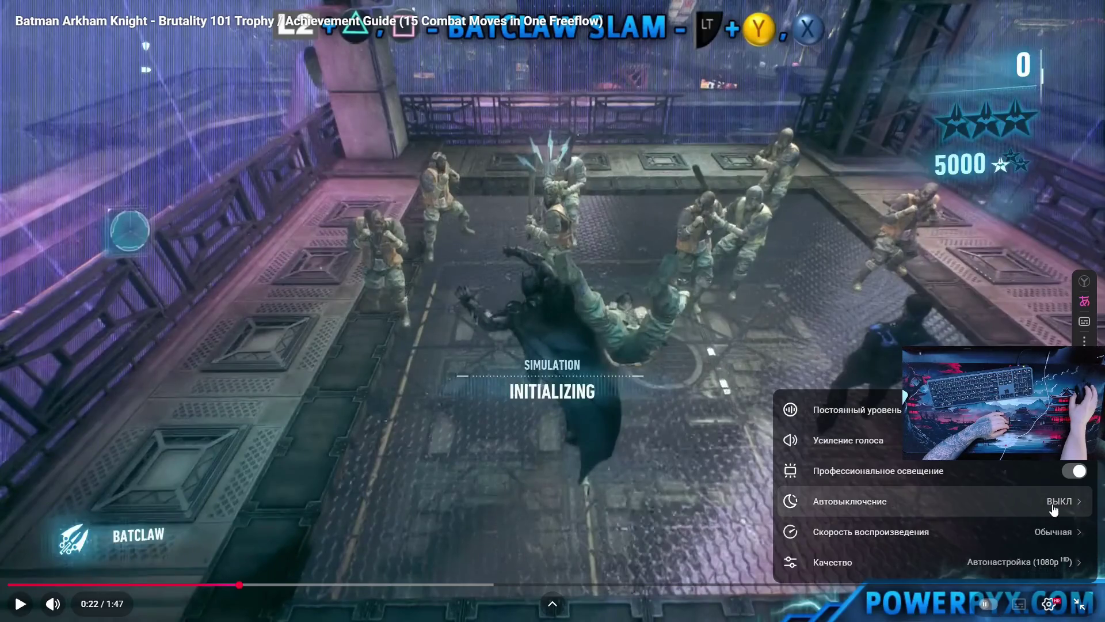
{"action": "left_click", "coordinate": [1050, 563]}
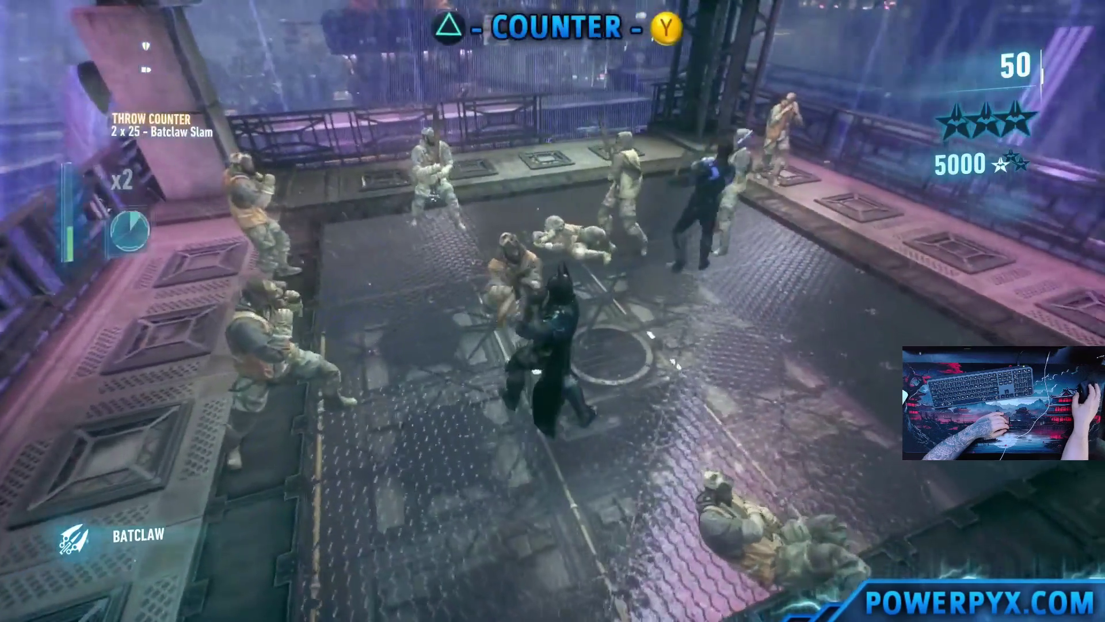
{"action": "mouse_move", "coordinate": [344, 582]}
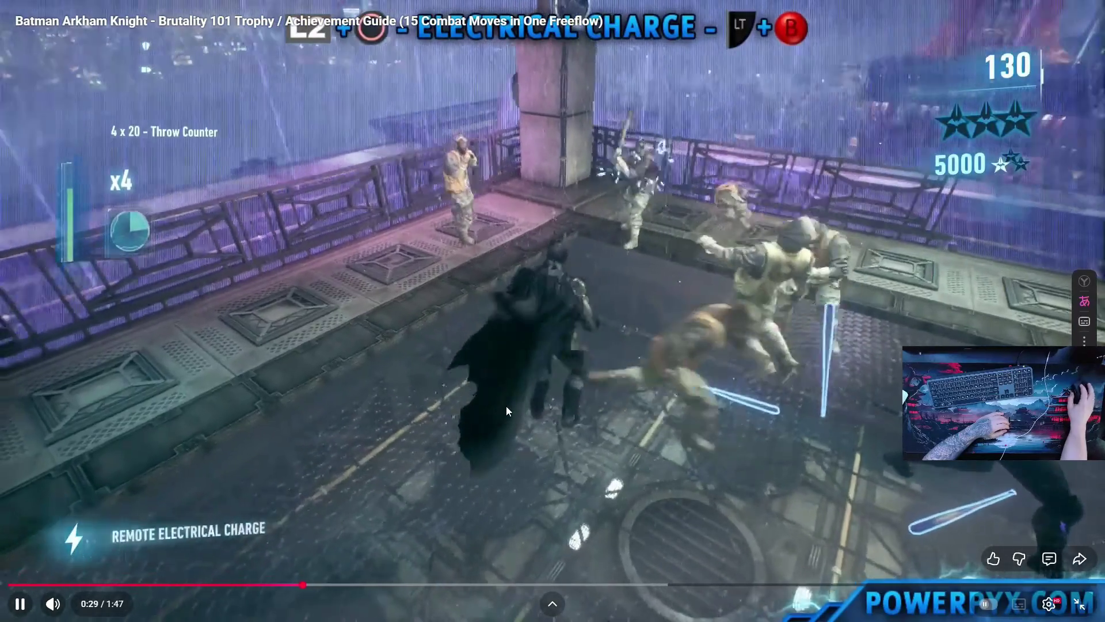
{"action": "double_click", "coordinate": [506, 405]}
{"action": "left_click", "coordinate": [264, 10]}
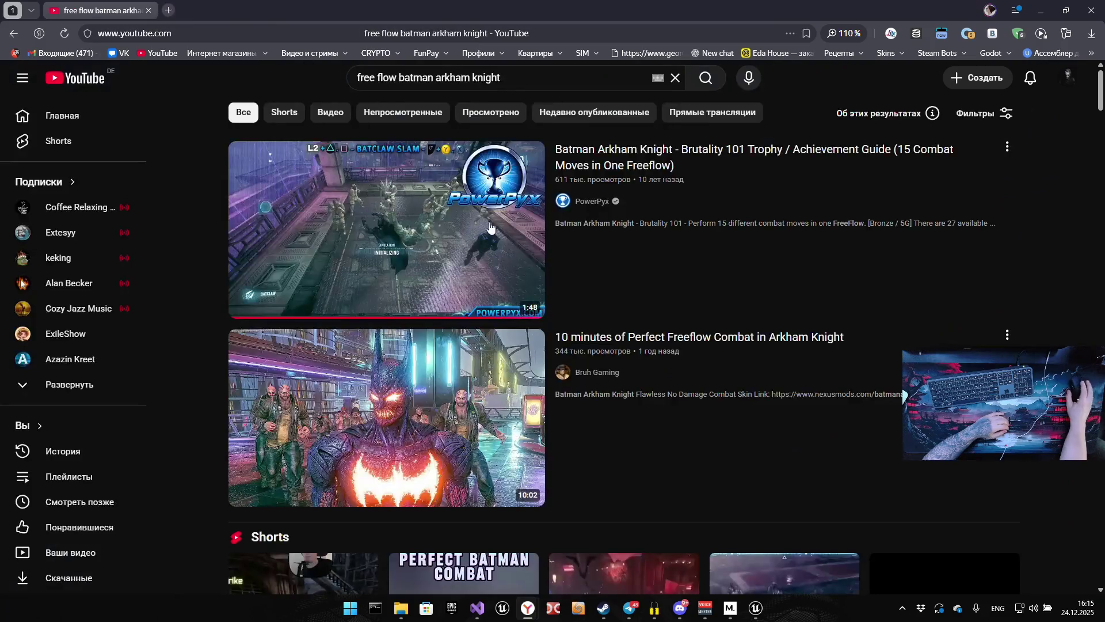
Open 'This is what Batman: Arkham Knight Combat actually looks like' in a new tab and watch briefly fullscreen.
{"action": "scroll", "coordinate": [462, 403], "scroll_direction": "down", "scroll_amount": 10}
{"action": "scroll", "coordinate": [462, 402], "scroll_direction": "up", "scroll_amount": 4}
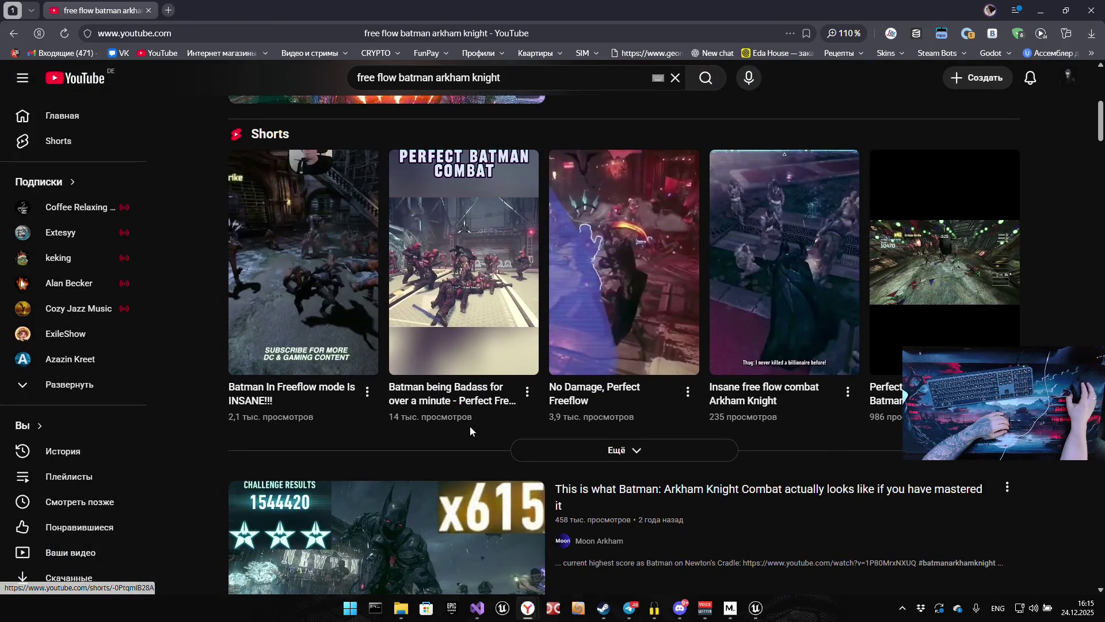
{"action": "scroll", "coordinate": [338, 406], "scroll_direction": "down", "scroll_amount": 3}
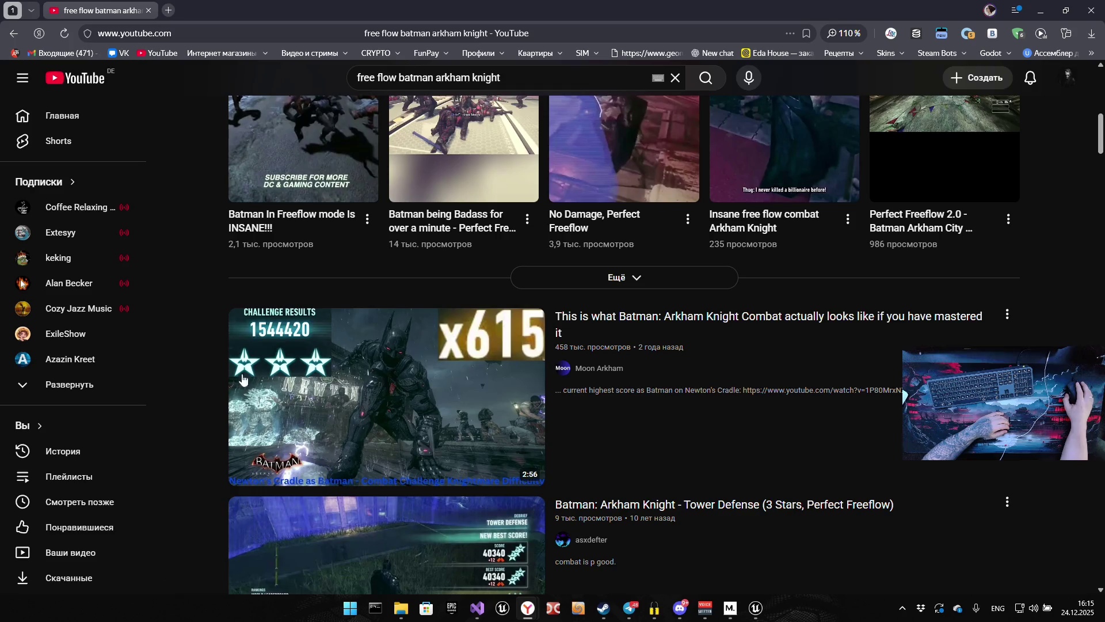
{"action": "middle_click", "coordinate": [437, 390]}
{"action": "left_click", "coordinate": [216, 6]}
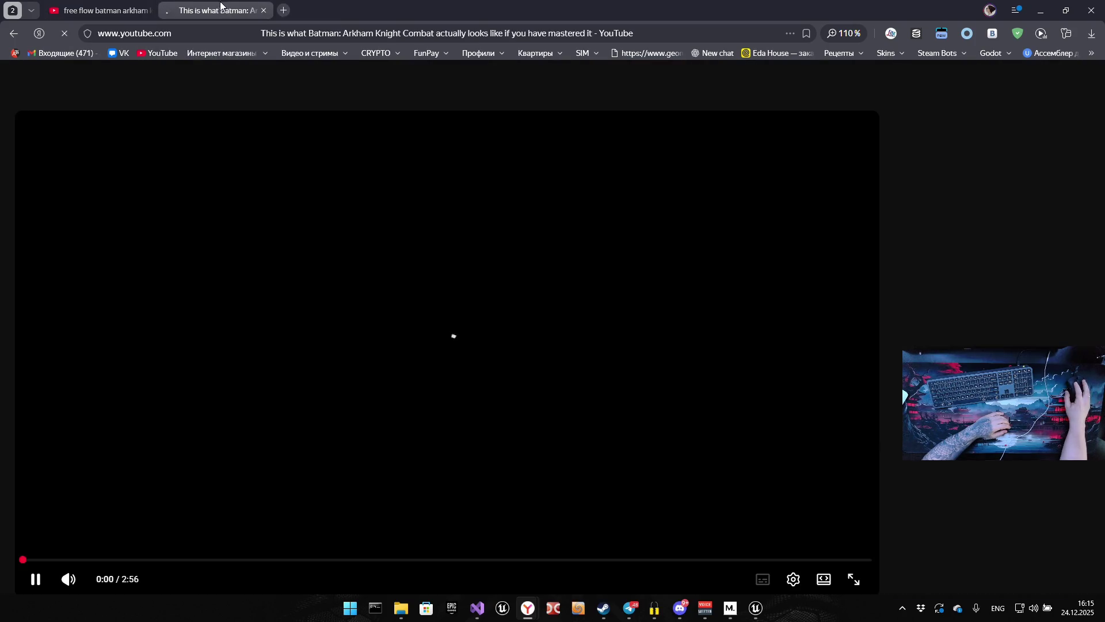
{"action": "double_click", "coordinate": [414, 233]}
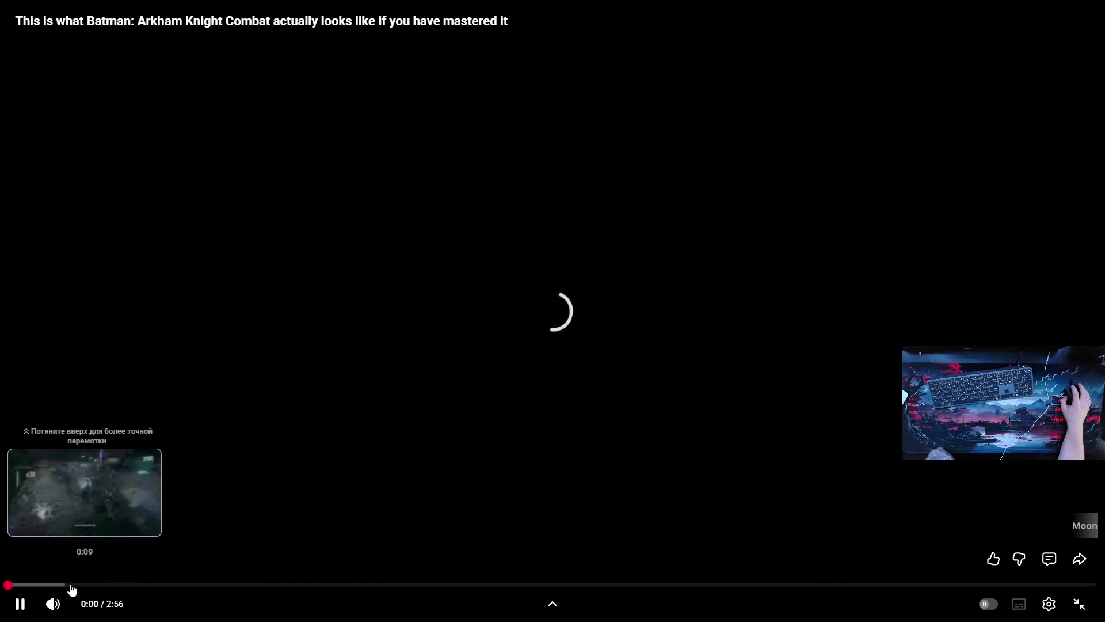
{"action": "key", "text": "Escape"}
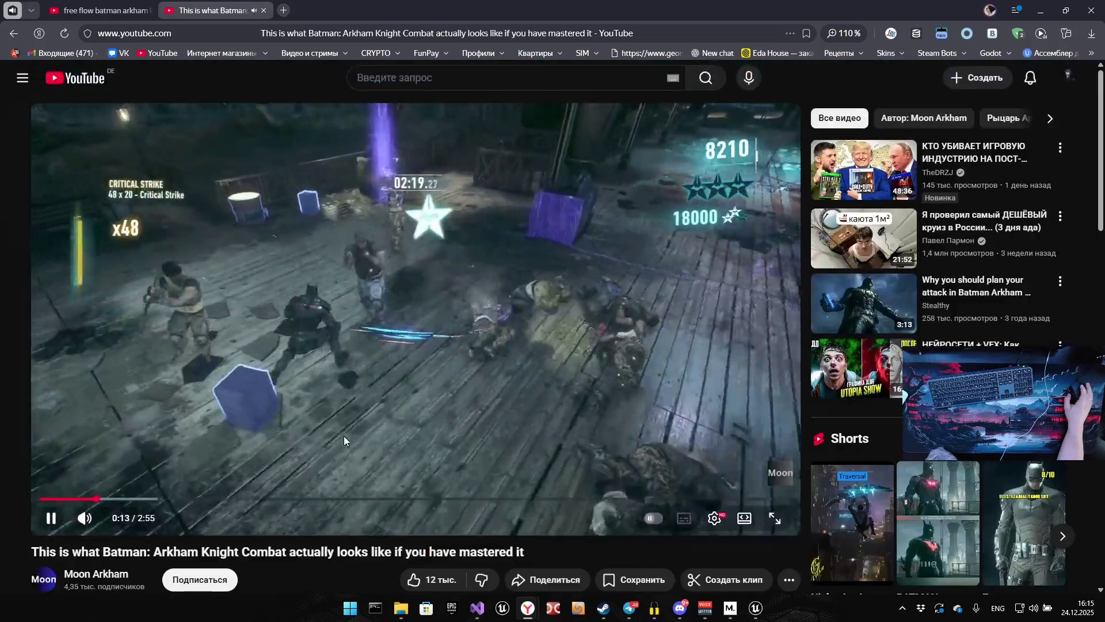
Watch the mastered-combat video fullscreen, pausing at 2:05 before leaving fullscreen.
{"action": "double_click", "coordinate": [573, 315]}
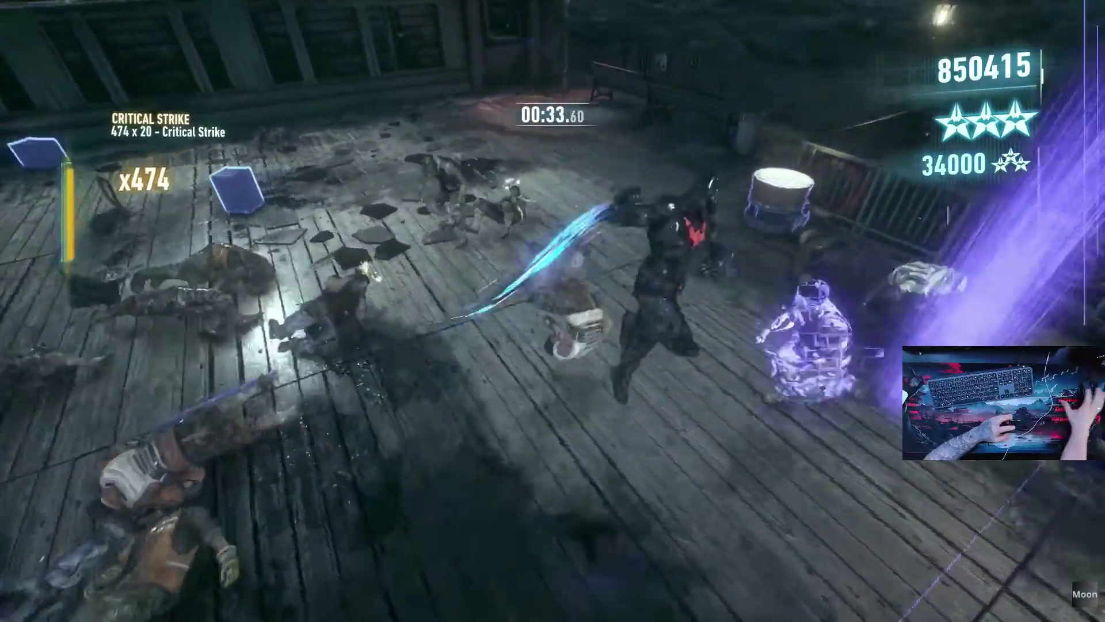
{"action": "mouse_move", "coordinate": [157, 268]}
{"action": "left_click", "coordinate": [312, 193]}
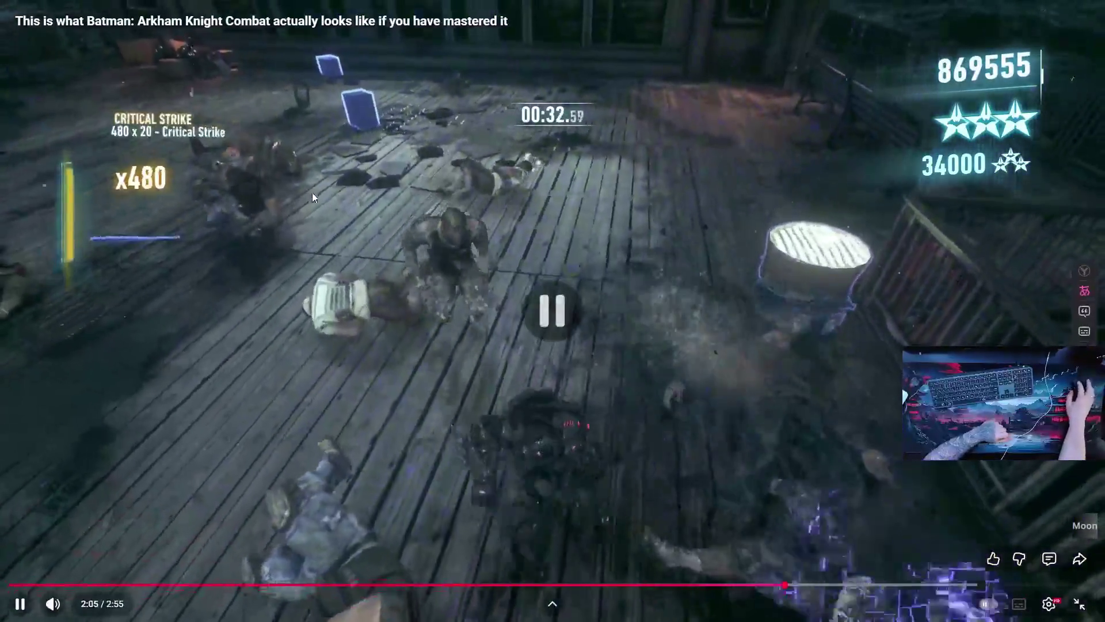
{"action": "key", "text": "Escape"}
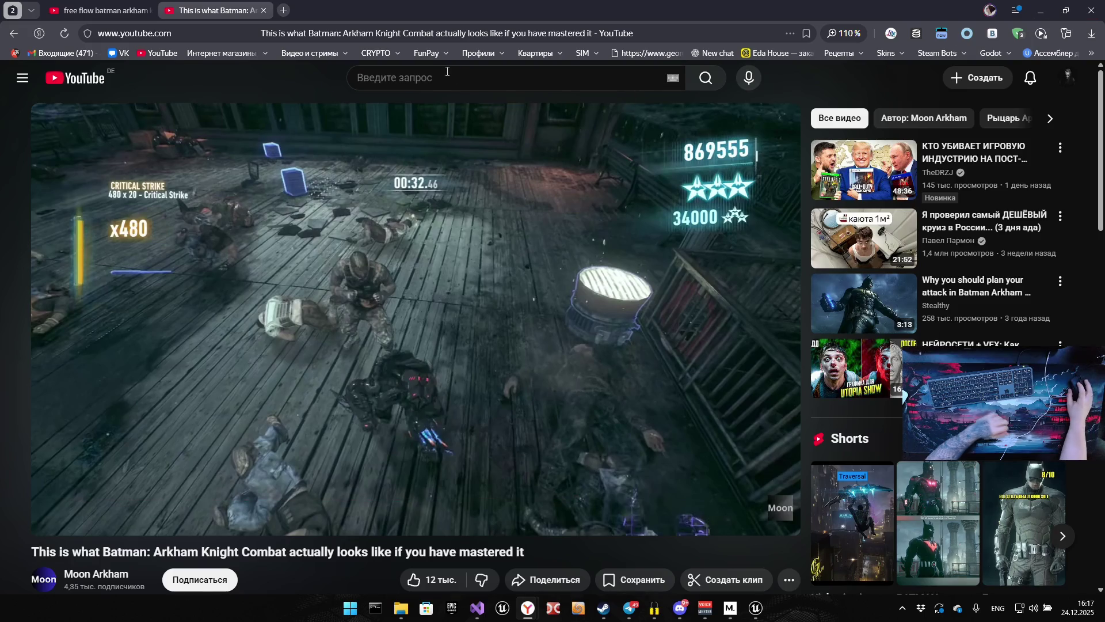
Search YouTube for 'assassin's creed 3 combat', correcting the mistyped query.
{"action": "type", "text": "assas"}
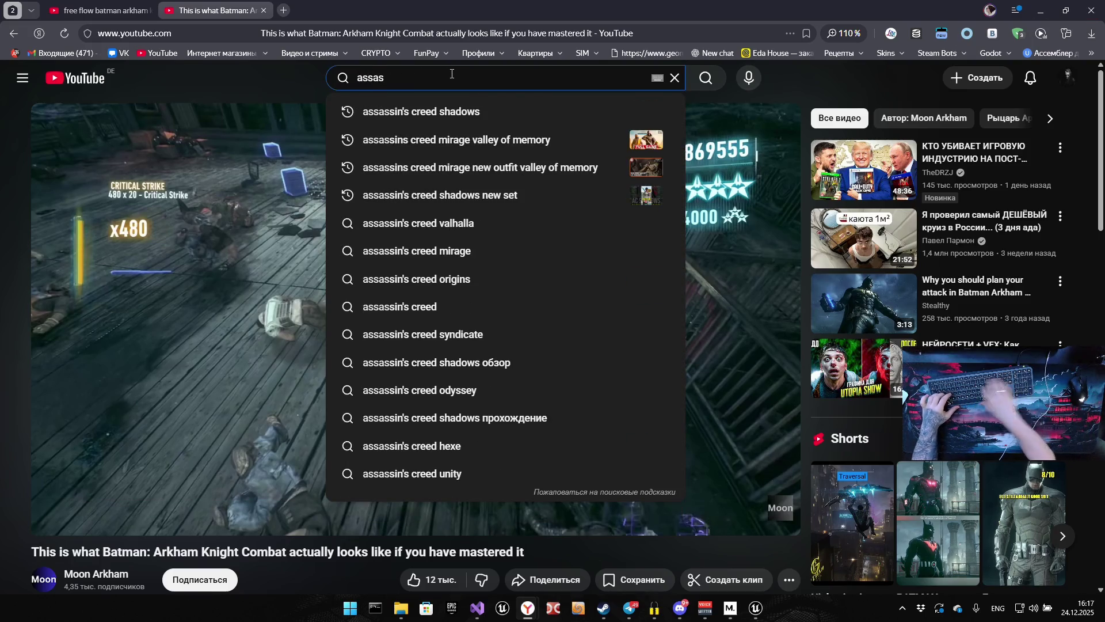
{"action": "left_click", "coordinate": [463, 302]}
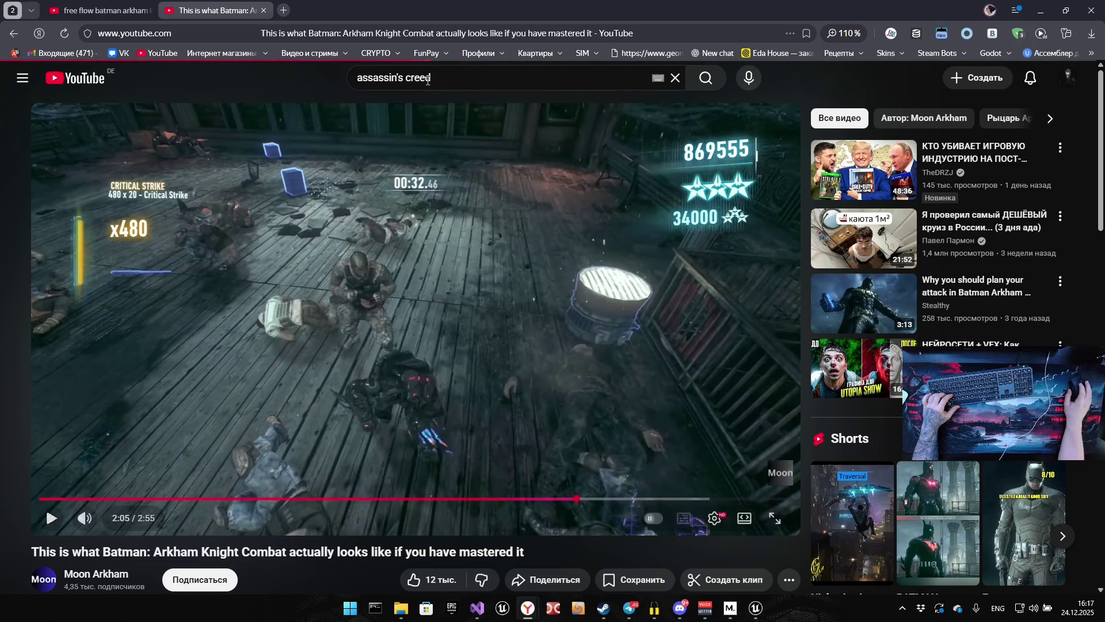
{"action": "type", "text": " f"}
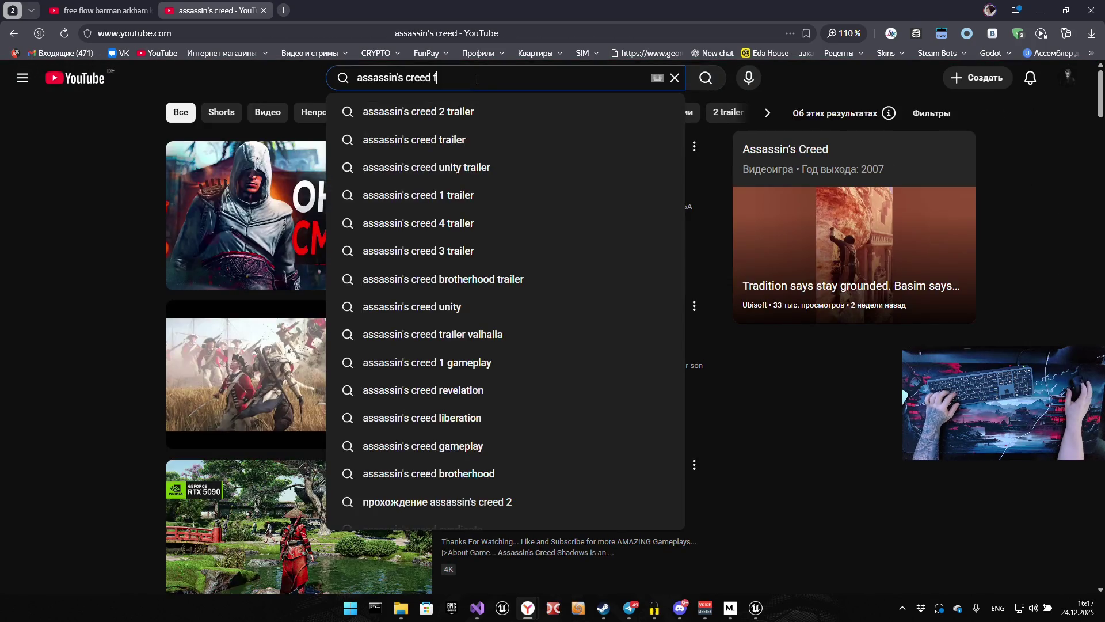
{"action": "type", "text": "ree flow"}
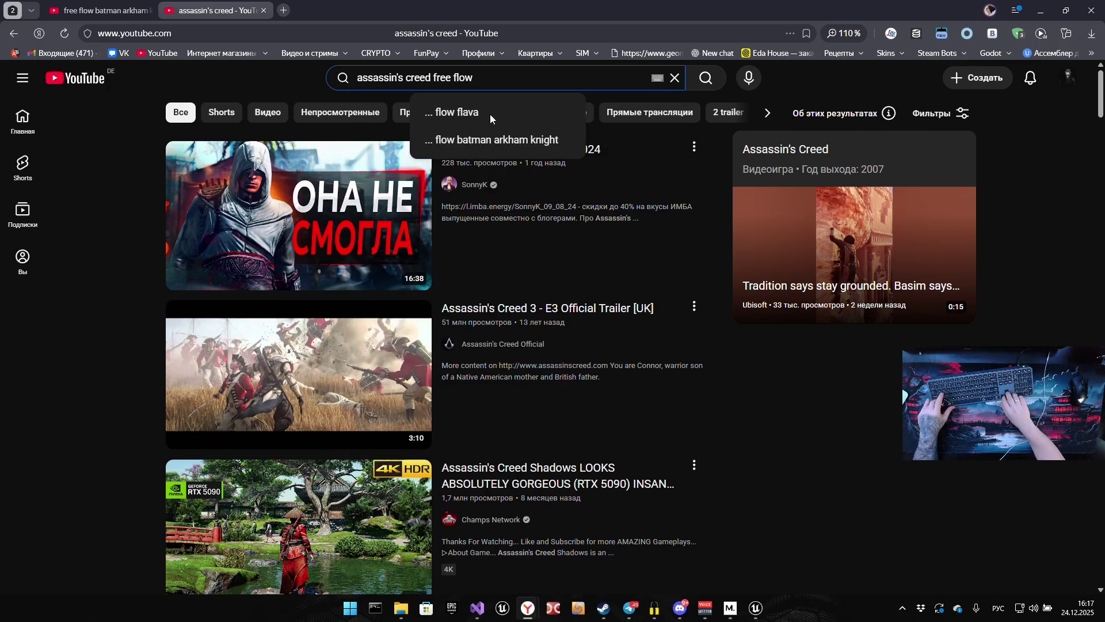
{"action": "type", "text": "3 сщь"}
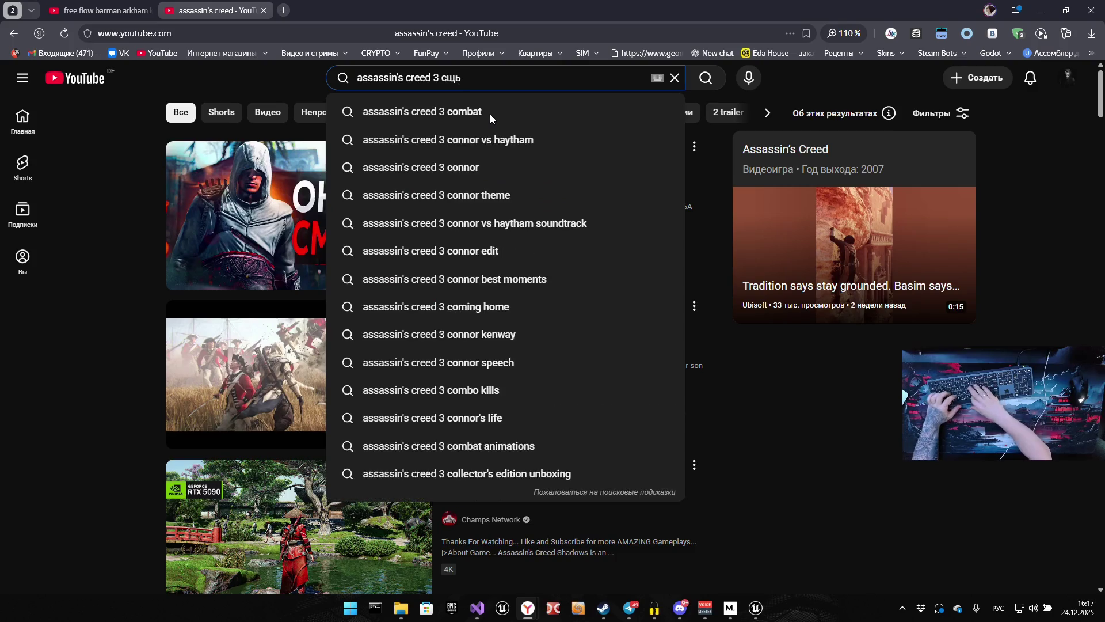
{"action": "type", "text": "ифе ы"}
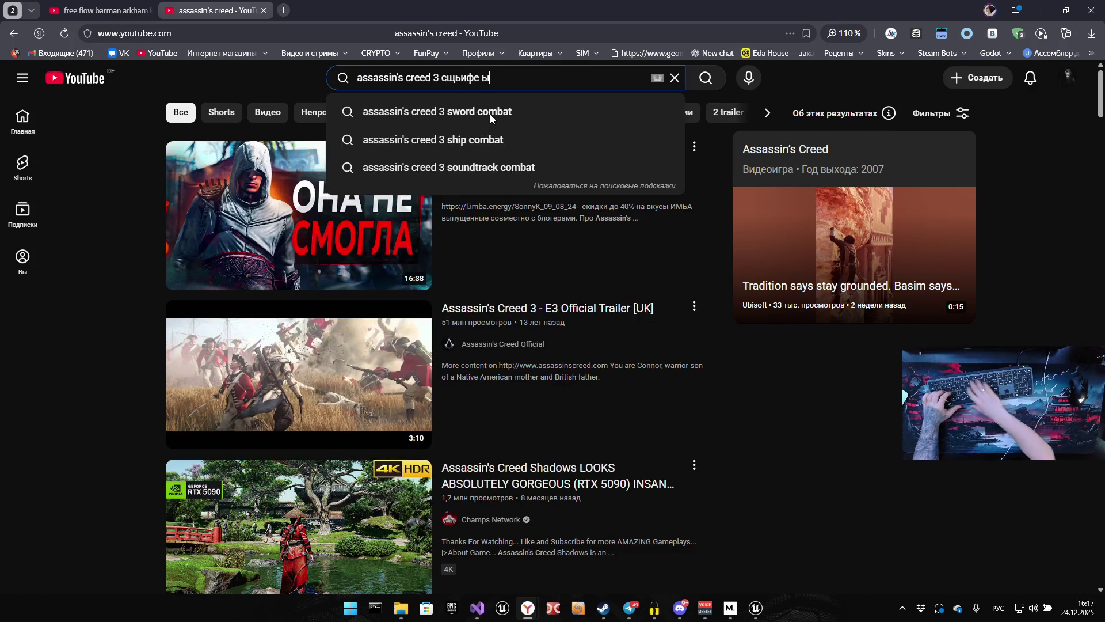
{"action": "type", "text": "ныеуь"}
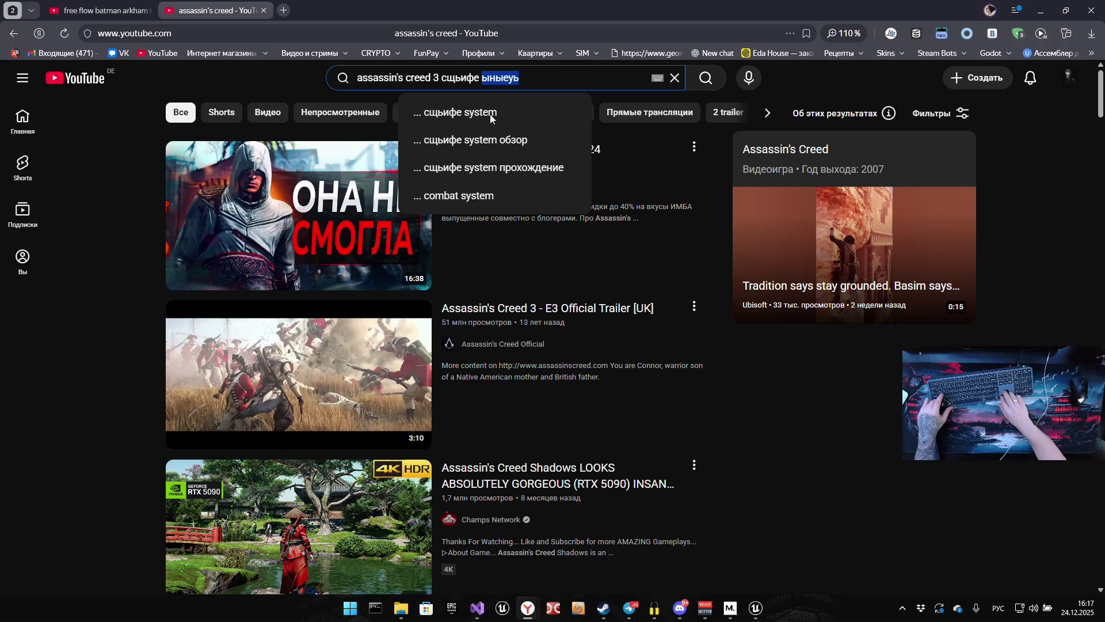
{"action": "type", "text": "co"}
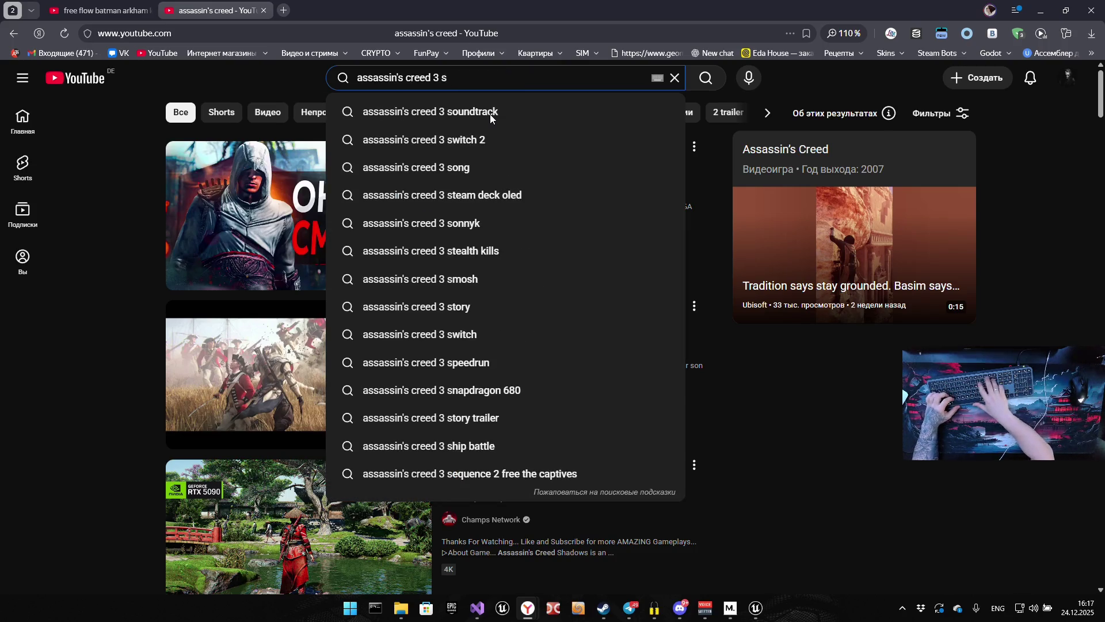
{"action": "type", "text": "mbat s"}
{"action": "key", "text": "BackSpace"}
{"action": "key", "text": "BackSpace"}
{"action": "key", "text": "Return"}
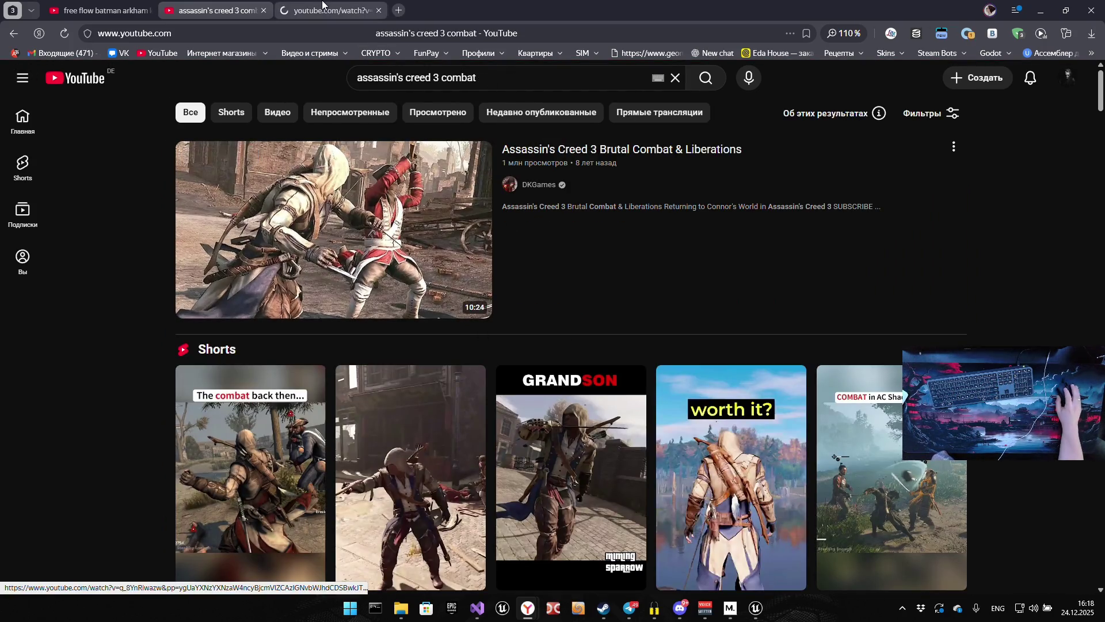
Watch the Assassin's Creed 3 Brutal Combat video fullscreen from the street combat scene, then pause it.
{"action": "left_click", "coordinate": [322, 5]}
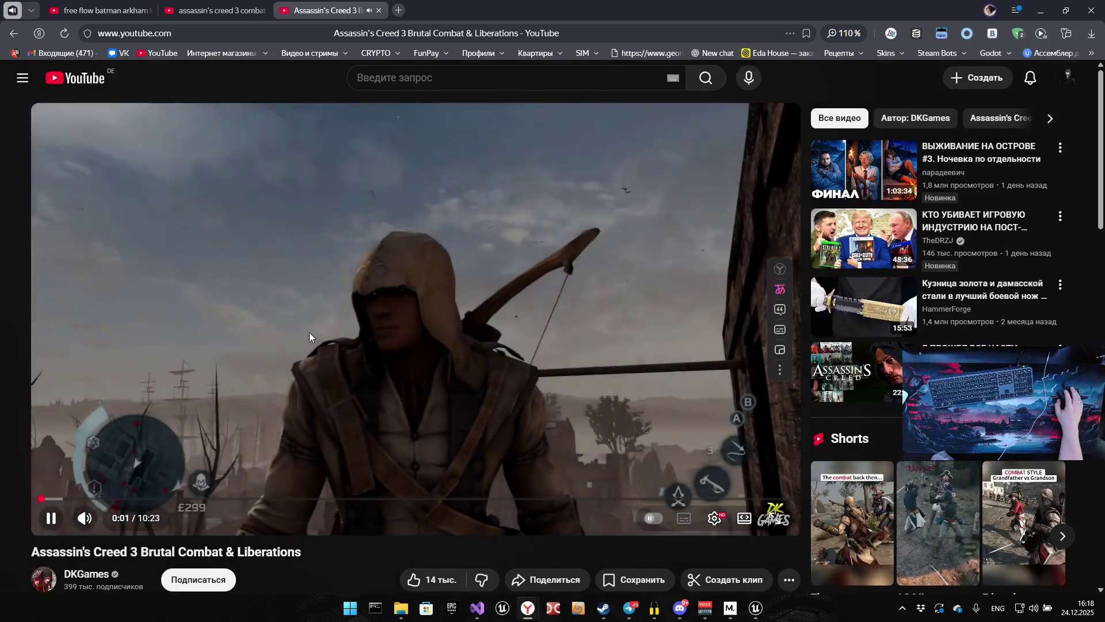
{"action": "double_click", "coordinate": [313, 330]}
{"action": "left_click", "coordinate": [39, 584]}
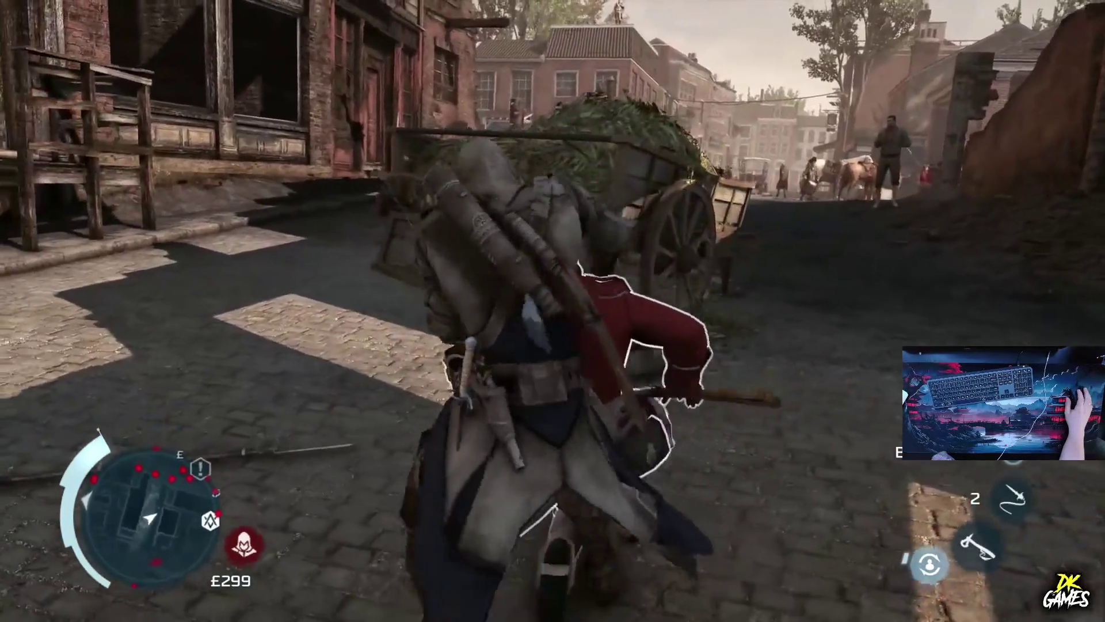
{"action": "mouse_move", "coordinate": [1082, 601]}
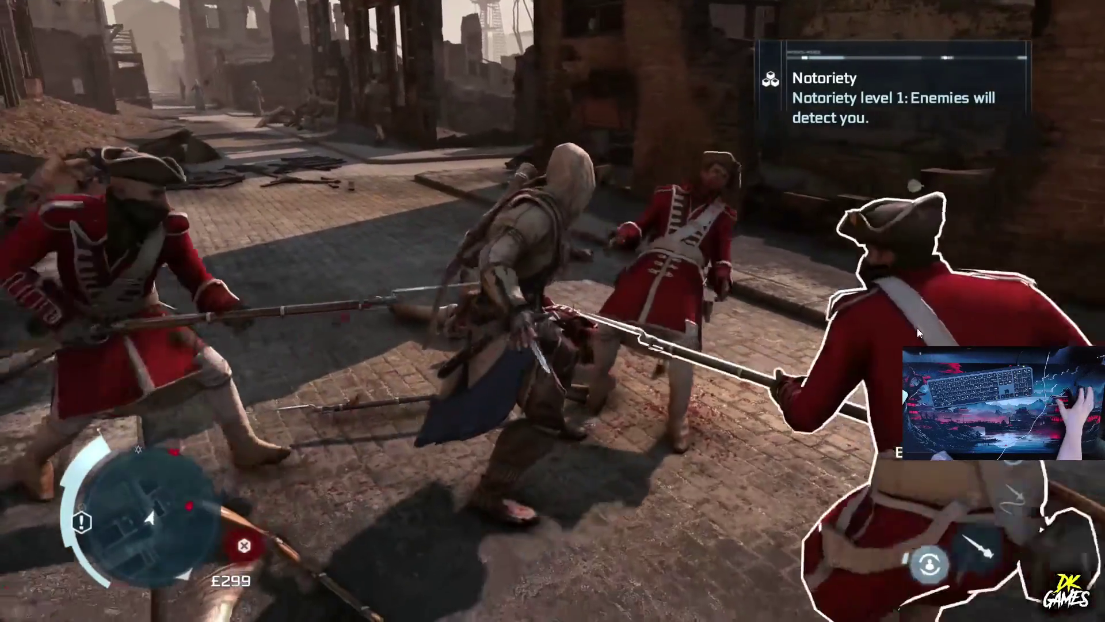
{"action": "mouse_move", "coordinate": [537, 265]}
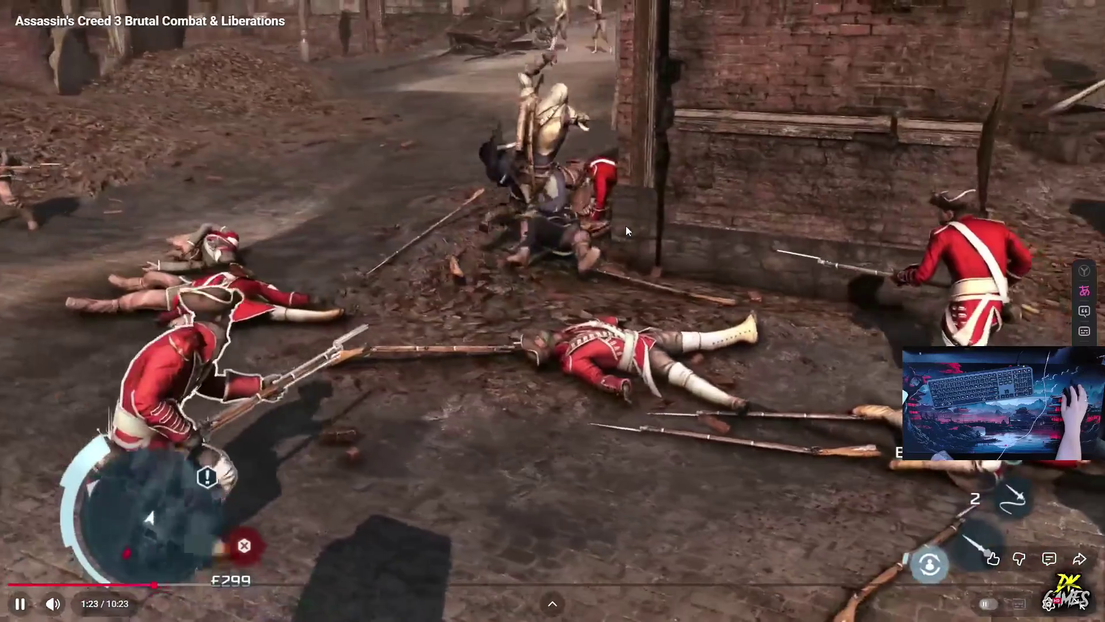
{"action": "left_click", "coordinate": [477, 263]}
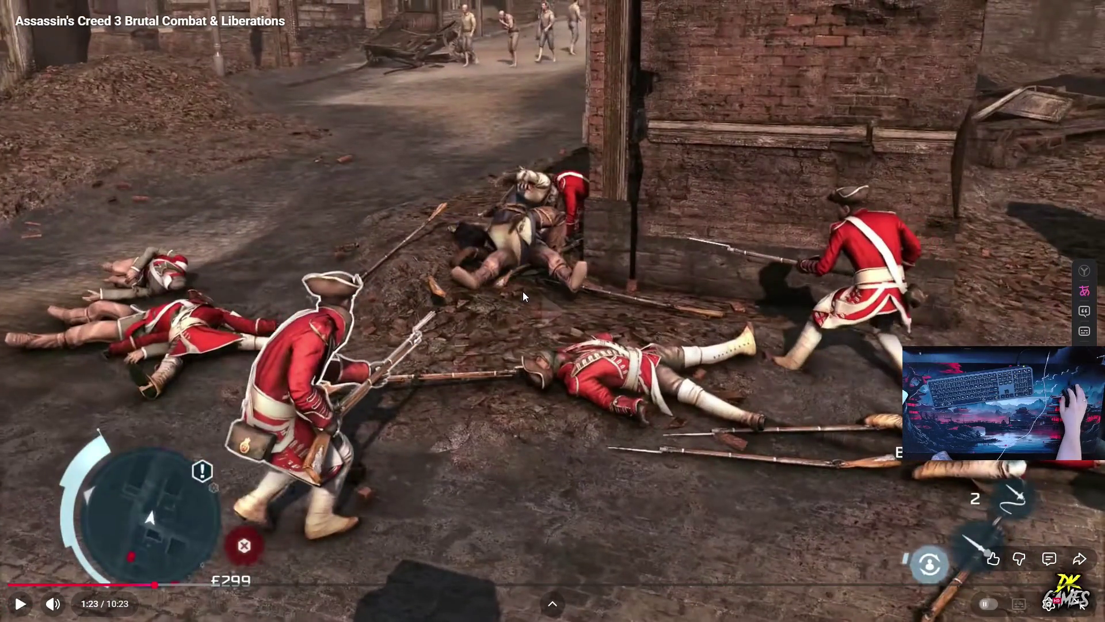
{"action": "key", "text": "Escape"}
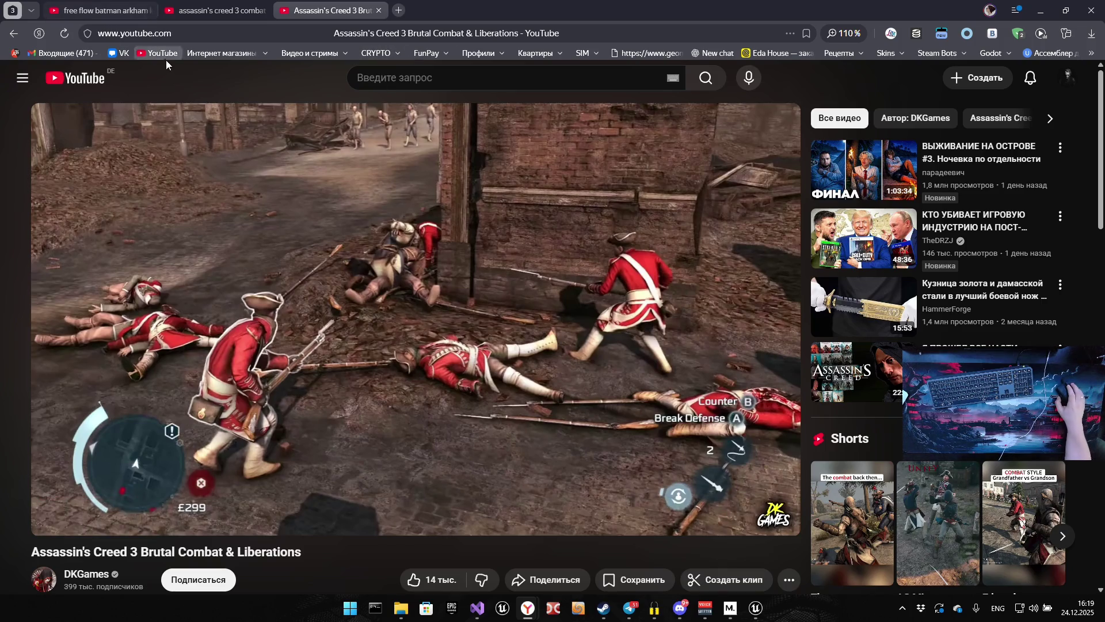
Look over the combat search results, then close the browser to return to Unreal.
{"action": "left_click", "coordinate": [235, 10]}
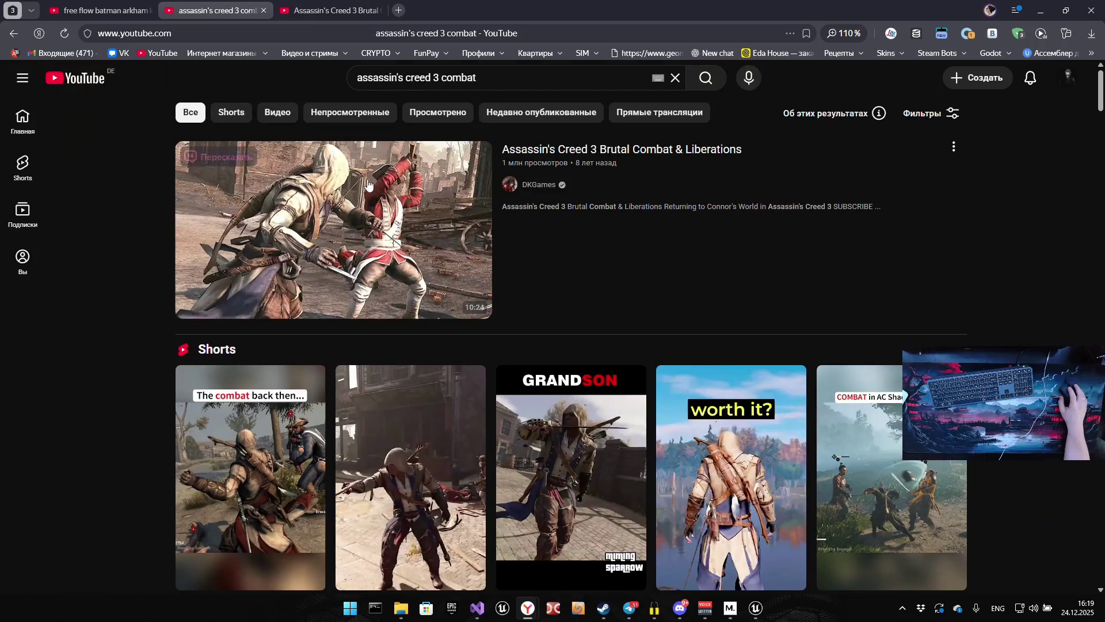
{"action": "scroll", "coordinate": [368, 207], "scroll_direction": "down", "scroll_amount": 15}
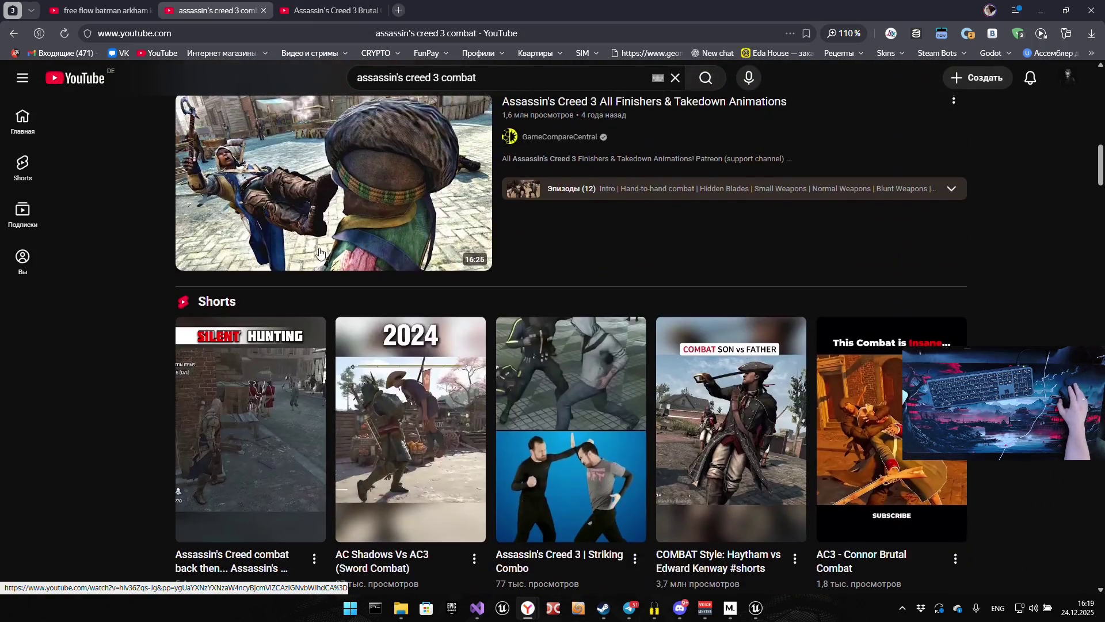
{"action": "scroll", "coordinate": [321, 253], "scroll_direction": "down", "scroll_amount": 7}
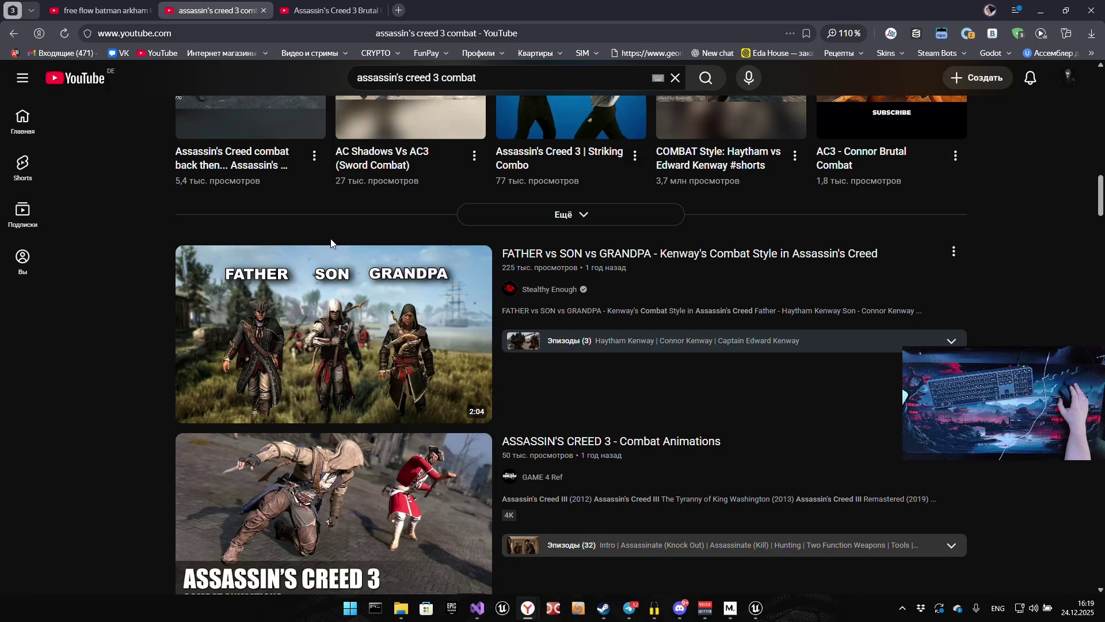
{"action": "left_click", "coordinate": [1092, 12]}
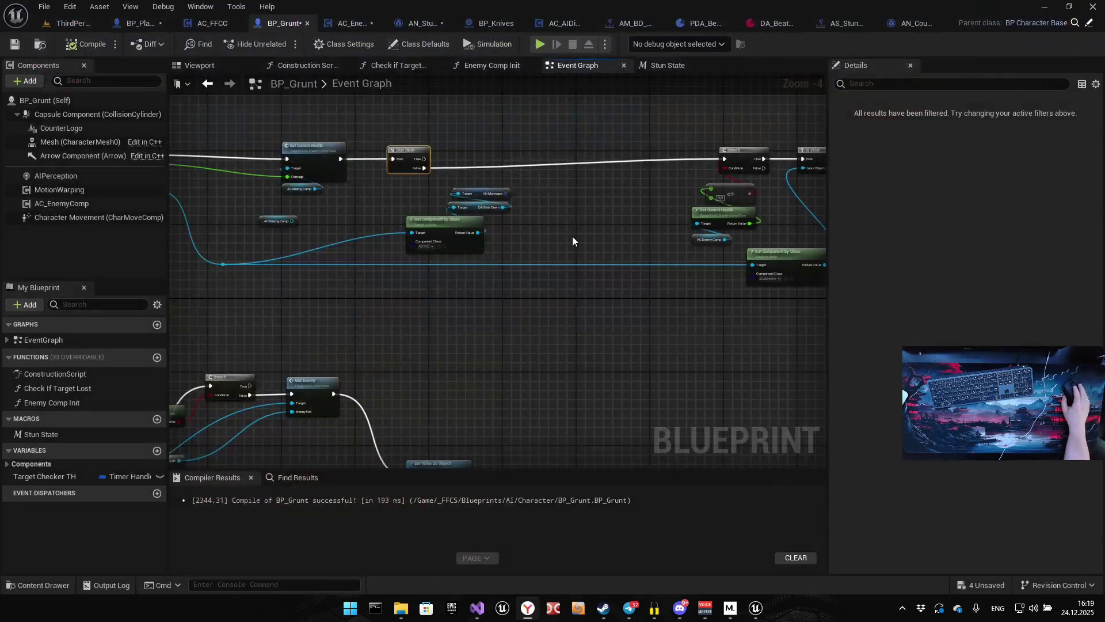
Pan and zoom the BP_Grunt Event Graph to center the Hit Montages and DA Beat Down getters.
{"action": "left_click_drag", "start_coordinate": [623, 355], "coordinate": [498, 388]}
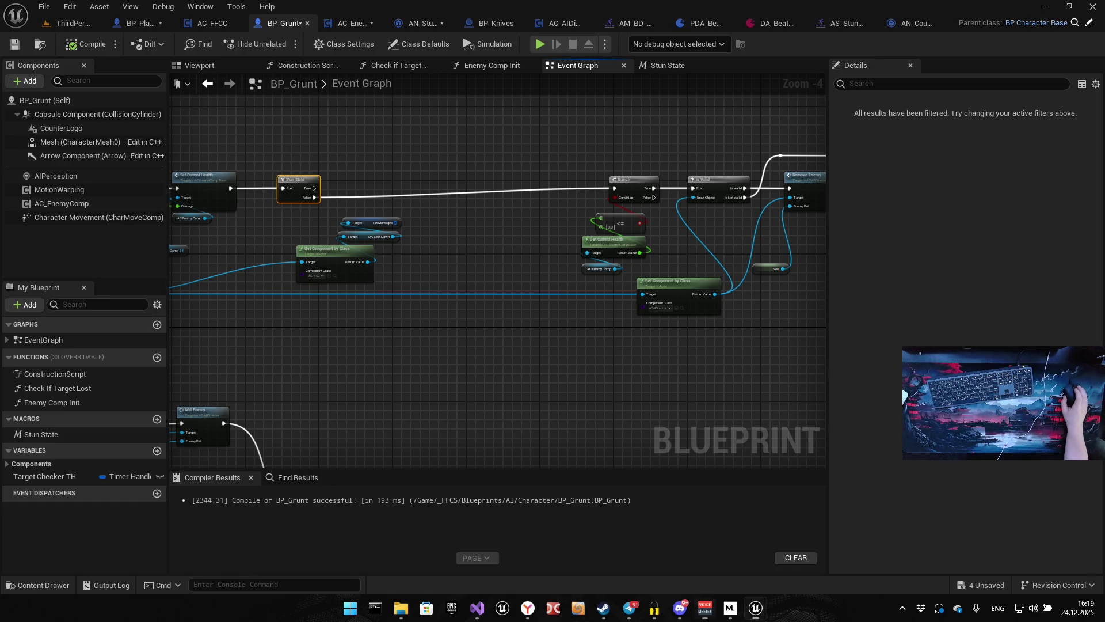
{"action": "left_click_drag", "start_coordinate": [492, 368], "coordinate": [499, 345]}
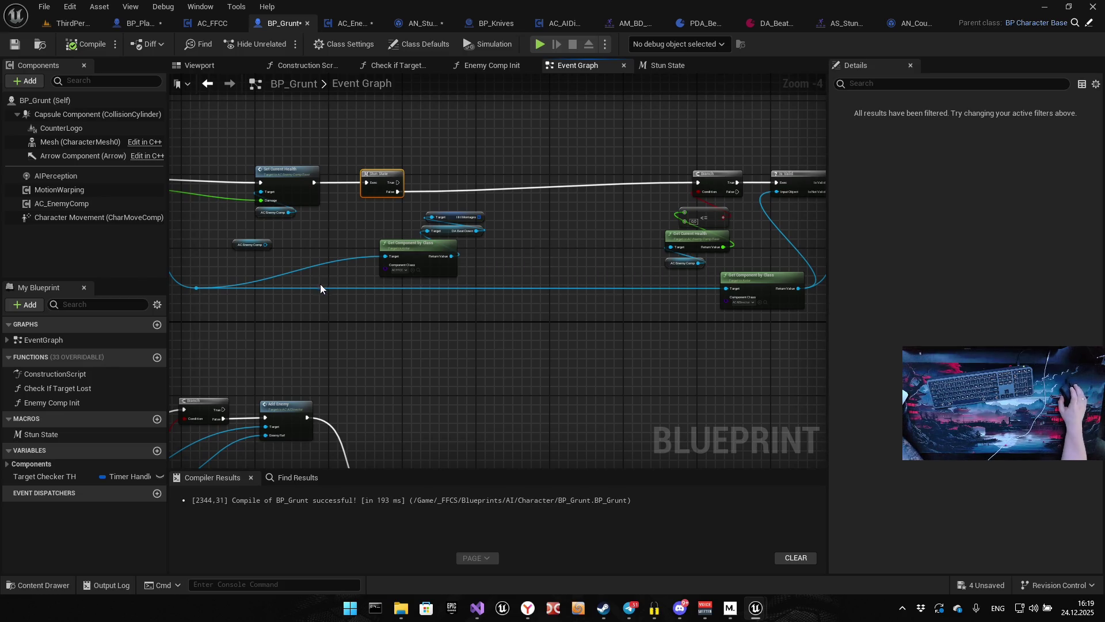
{"action": "left_click_drag", "start_coordinate": [320, 284], "coordinate": [433, 265]}
{"action": "scroll", "coordinate": [549, 252], "scroll_direction": "up", "scroll_amount": 3}
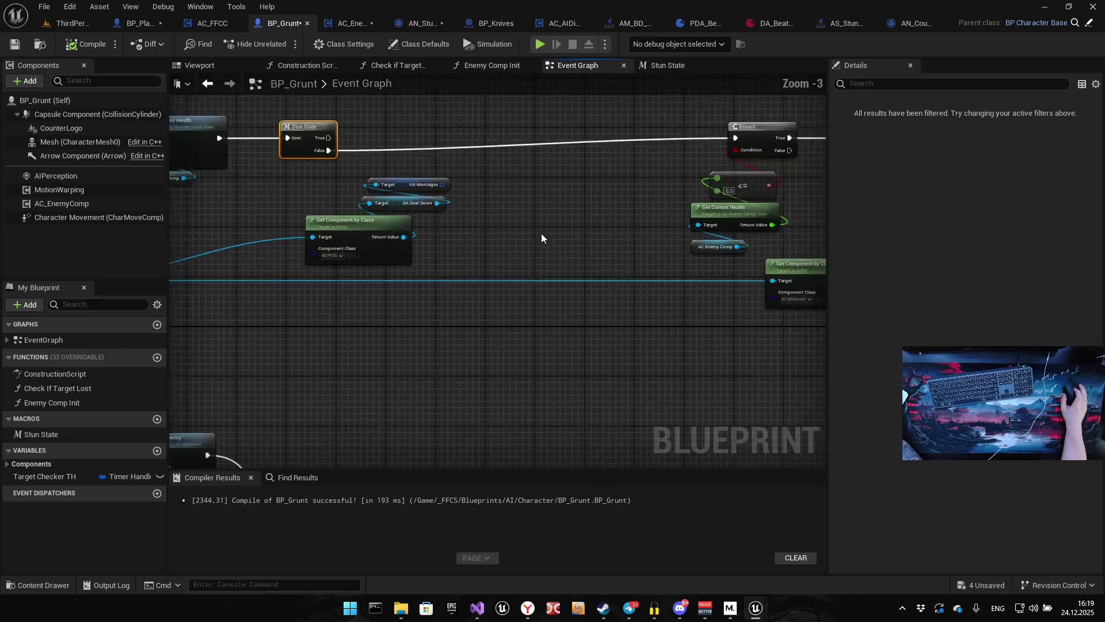
{"action": "mouse_move", "coordinate": [403, 158]}
{"action": "left_mouse_down"}
{"action": "mouse_move", "coordinate": [322, 202]}
{"action": "mouse_move", "coordinate": [337, 179]}
{"action": "mouse_move", "coordinate": [434, 182]}
{"action": "left_mouse_up"}
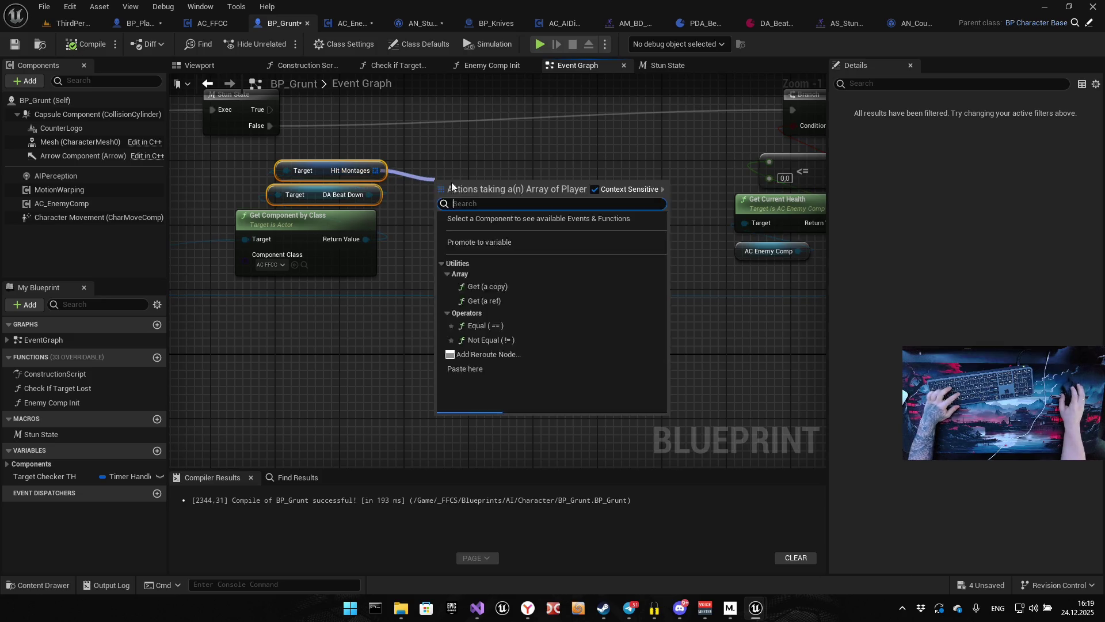
Add a Get (a ref) node from Hit Montages and a Get Counter node from DA Beat Down.
{"action": "type", "text": "get"}
{"action": "left_click", "coordinate": [507, 264]}
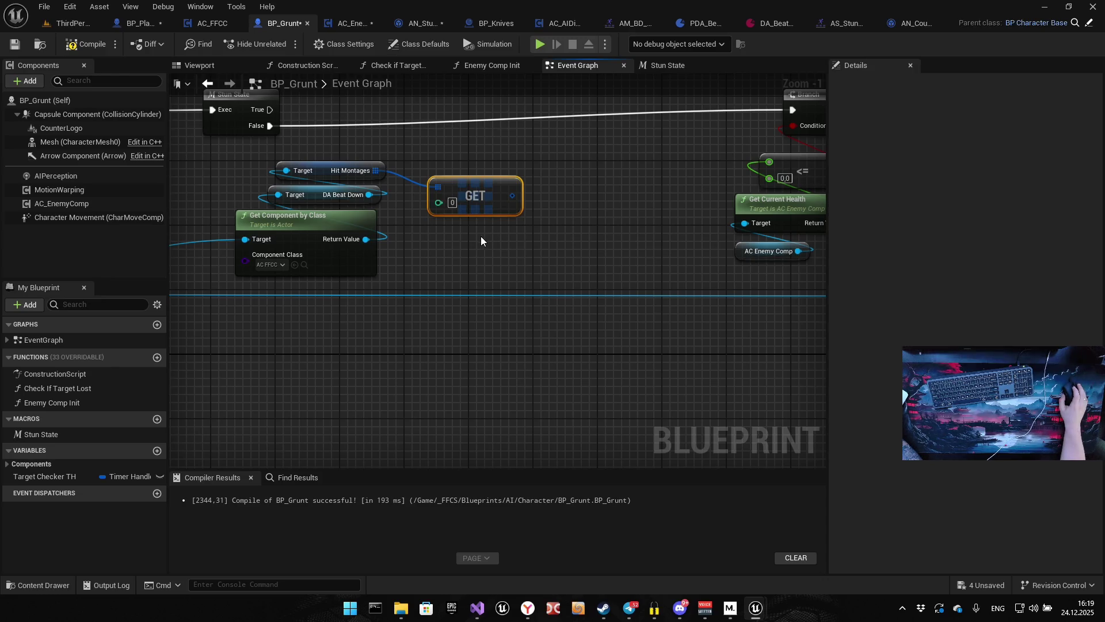
{"action": "scroll", "coordinate": [406, 177], "scroll_direction": "up", "scroll_amount": 1}
{"action": "left_click_drag", "start_coordinate": [362, 142], "coordinate": [445, 194]}
{"action": "type", "text": "get coun"}
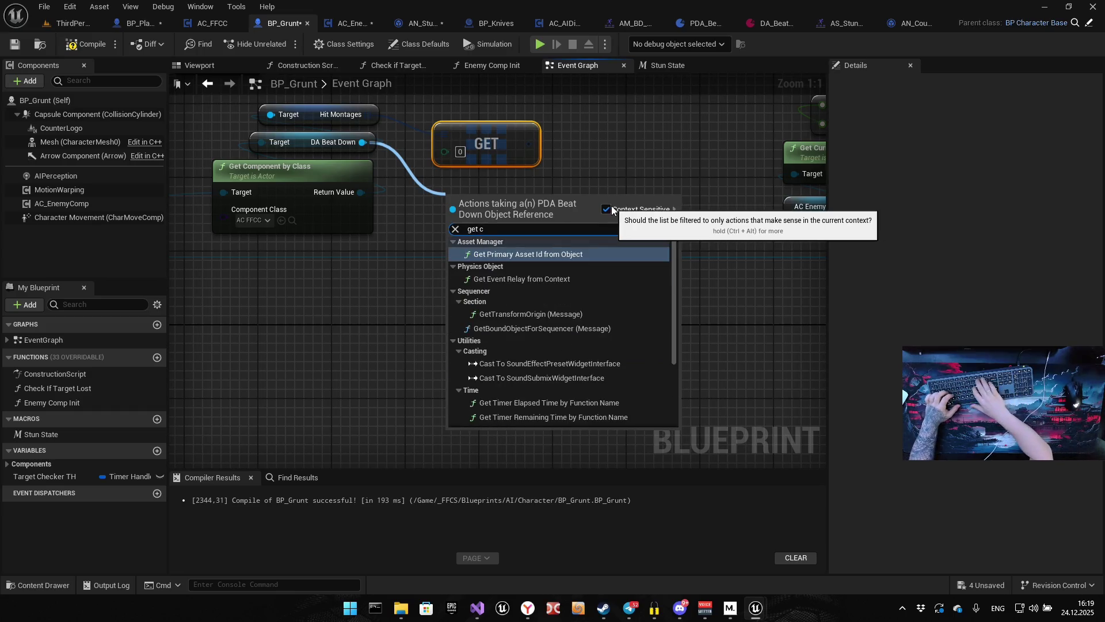
{"action": "key", "text": "Return"}
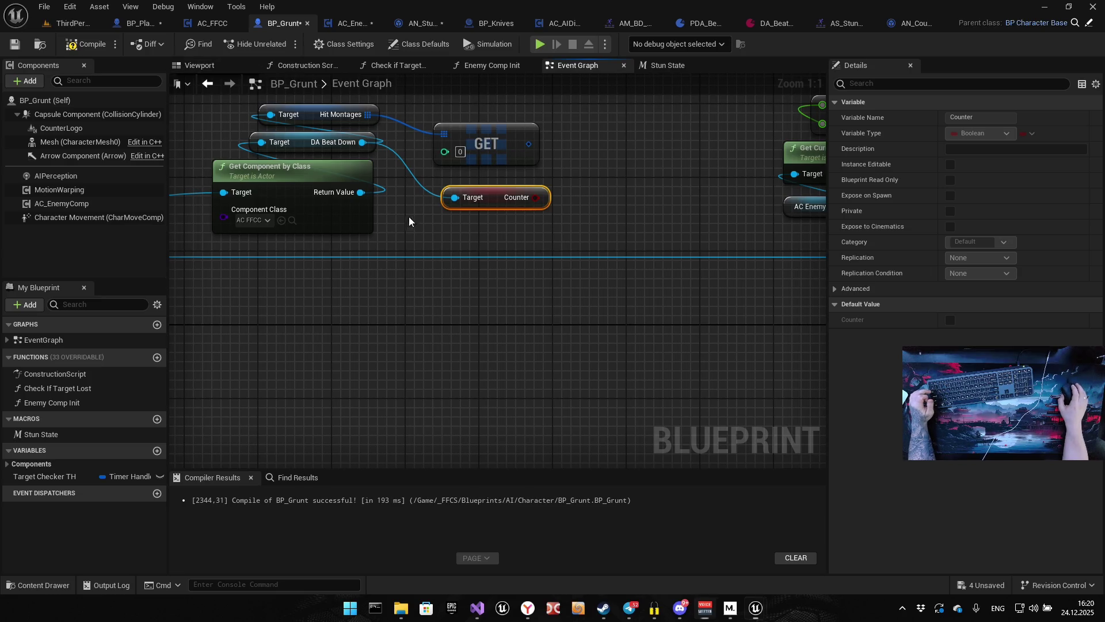
Place the Counter node under GET and add a Select Int feeding GET's index.
{"action": "mouse_move", "coordinate": [457, 203]}
{"action": "left_mouse_down"}
{"action": "mouse_move", "coordinate": [500, 275]}
{"action": "mouse_move", "coordinate": [511, 234]}
{"action": "mouse_move", "coordinate": [522, 242]}
{"action": "left_mouse_up"}
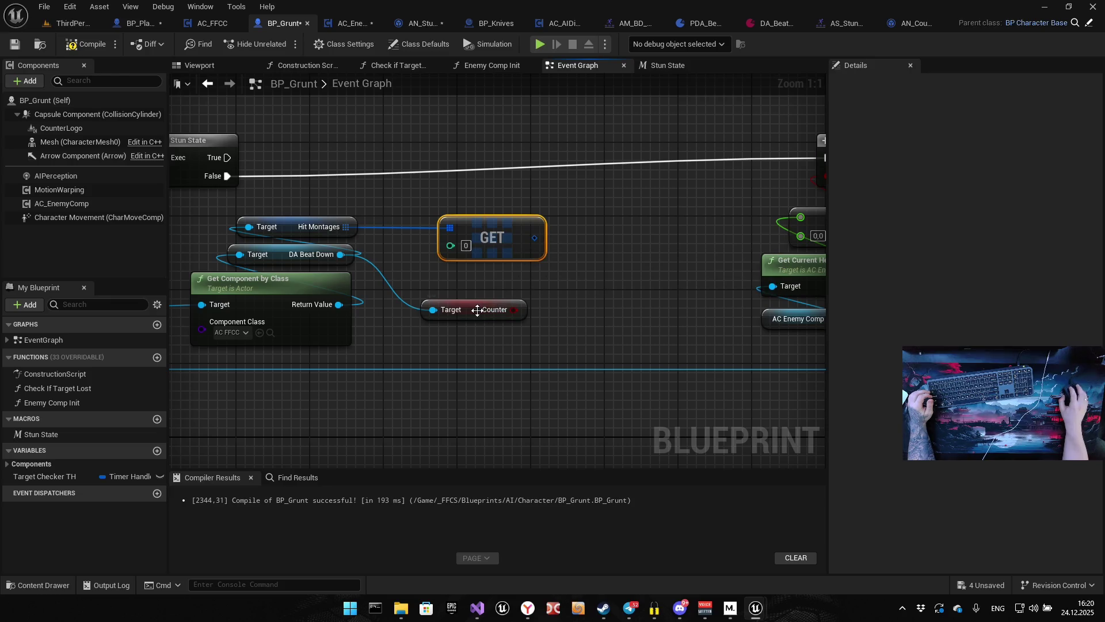
{"action": "left_click_drag", "start_coordinate": [474, 308], "coordinate": [493, 271]}
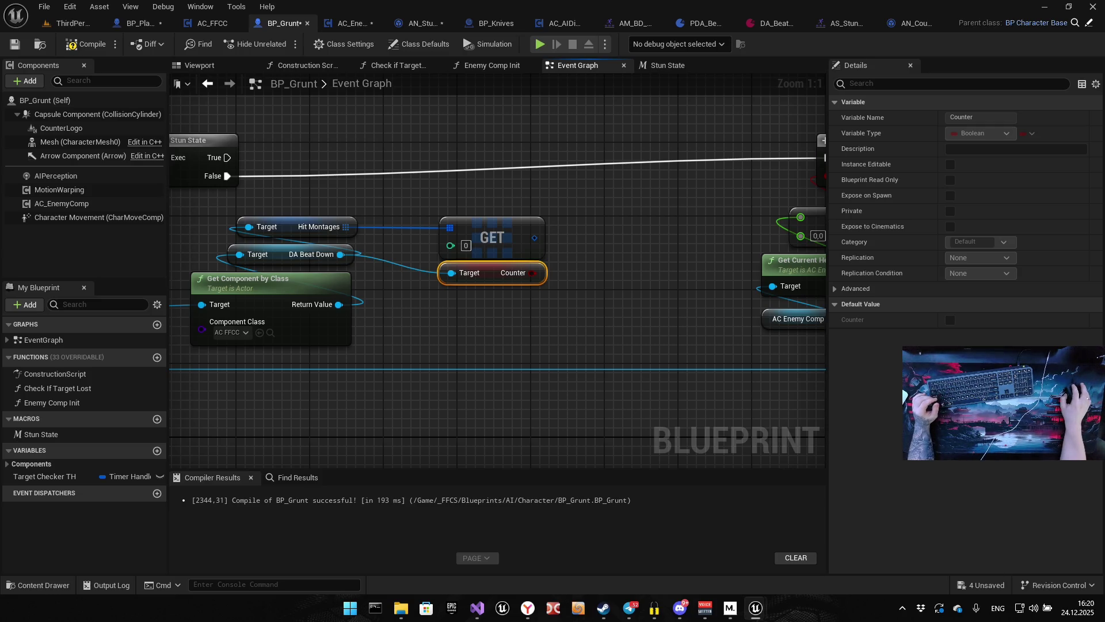
{"action": "left_click_drag", "start_coordinate": [493, 309], "coordinate": [549, 318]}
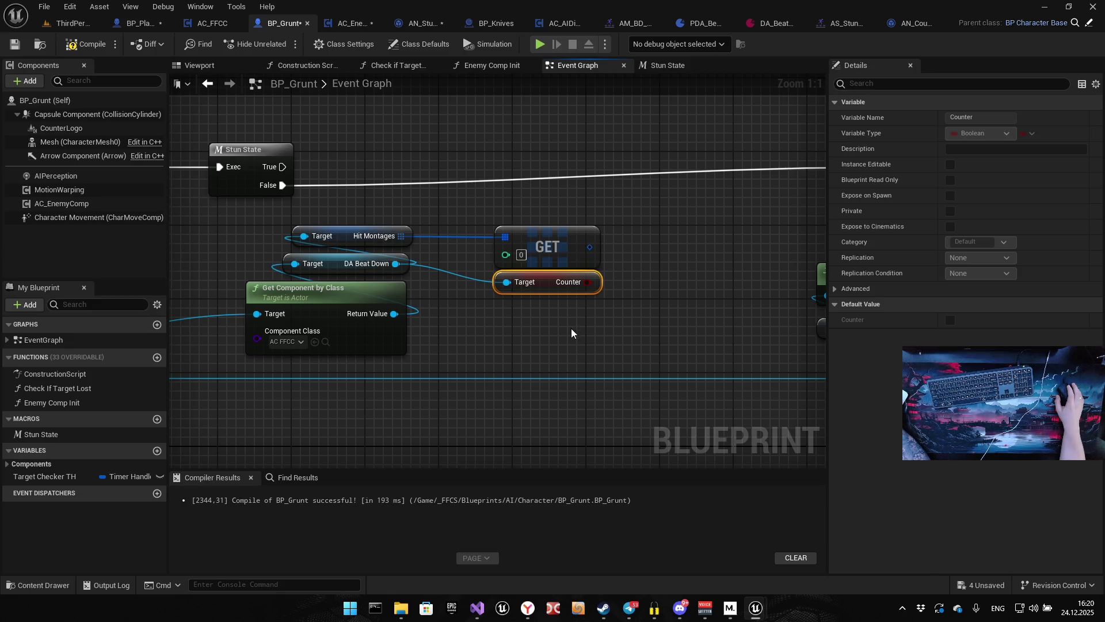
{"action": "mouse_move", "coordinate": [506, 255]}
{"action": "left_mouse_down"}
{"action": "mouse_move", "coordinate": [469, 290]}
{"action": "mouse_move", "coordinate": [579, 296]}
{"action": "mouse_move", "coordinate": [494, 341]}
{"action": "mouse_move", "coordinate": [605, 359]}
{"action": "left_mouse_up"}
{"action": "type", "text": "select"}
{"action": "key", "text": "Return"}
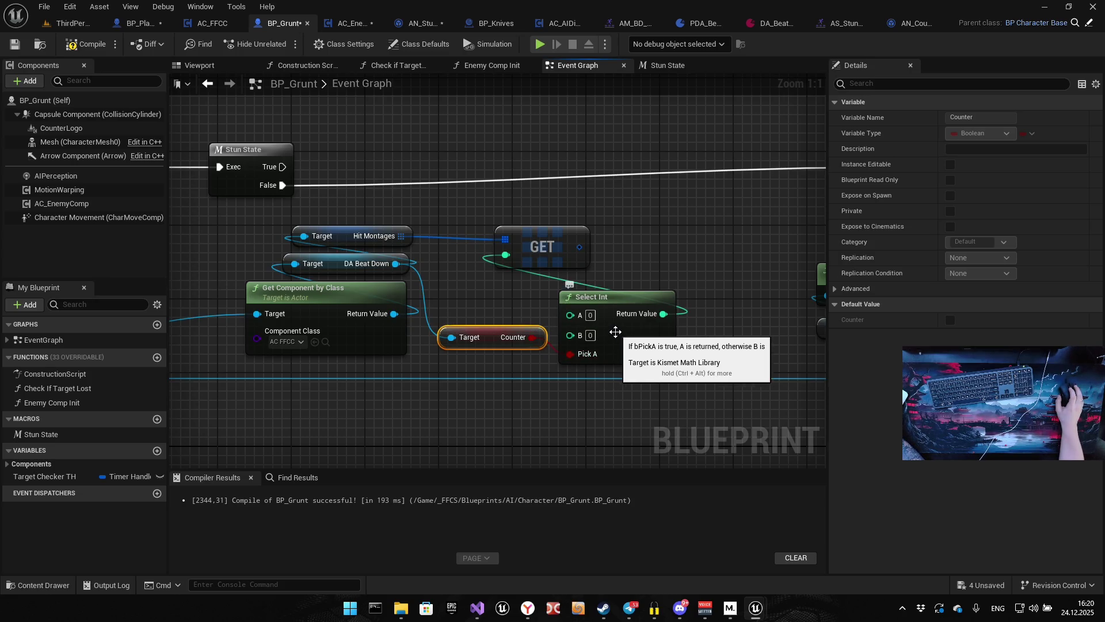
Enter 1 as a Select Int option and stack the GET, Select Int and Counter nodes.
{"action": "left_click", "coordinate": [590, 315]}
{"action": "type", "text": "1"}
{"action": "left_click", "coordinate": [664, 261]}
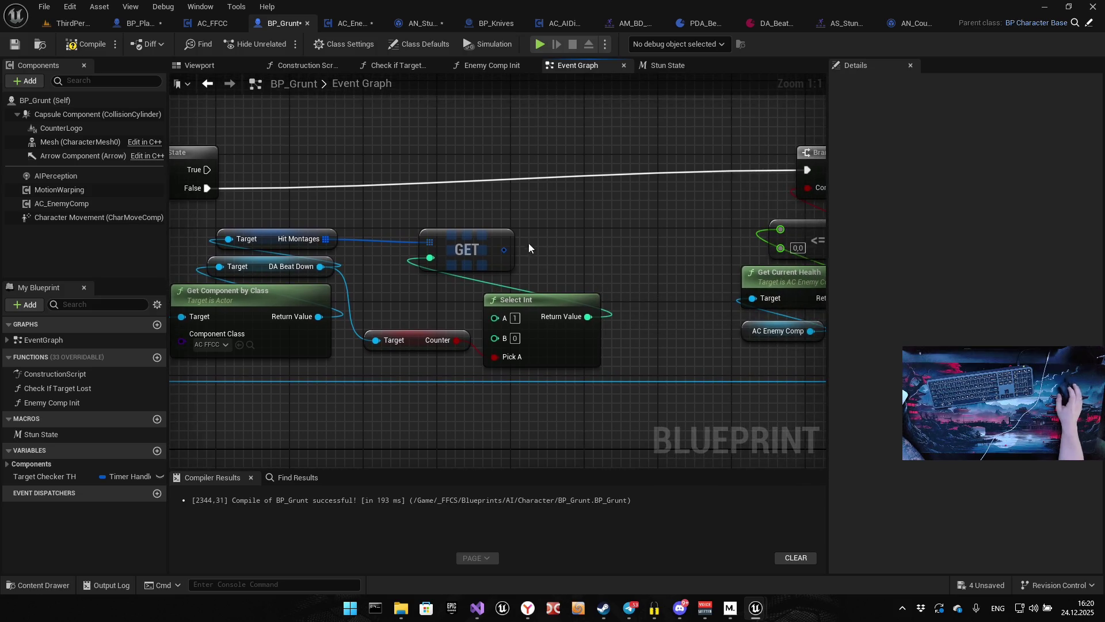
{"action": "left_click_drag", "start_coordinate": [483, 251], "coordinate": [526, 214]}
{"action": "left_click_drag", "start_coordinate": [560, 292], "coordinate": [528, 243]}
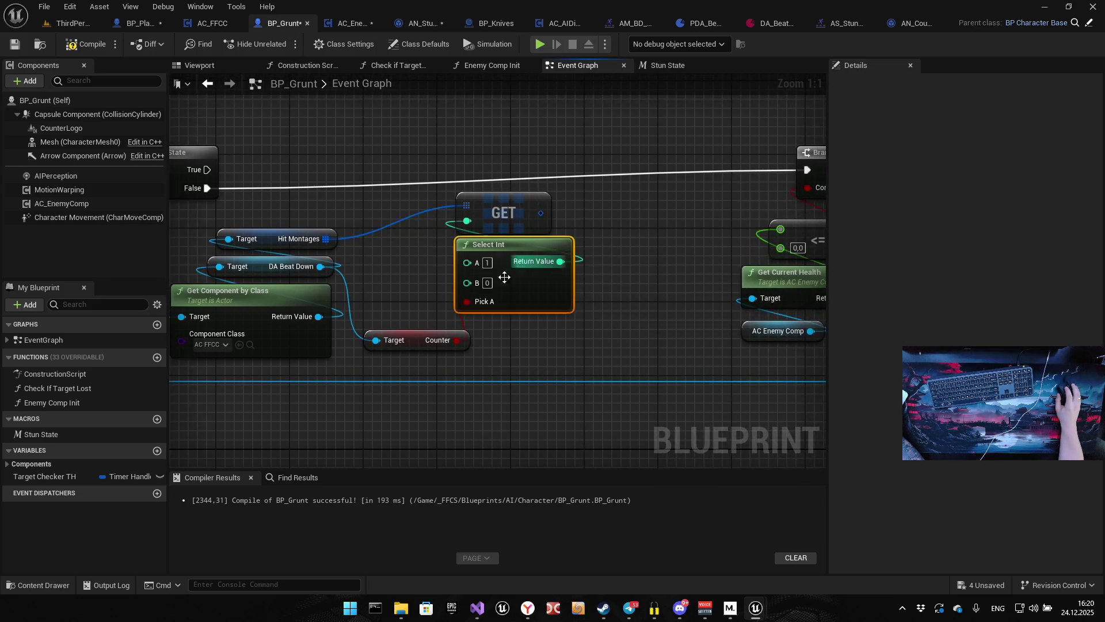
{"action": "left_click_drag", "start_coordinate": [411, 335], "coordinate": [505, 321]}
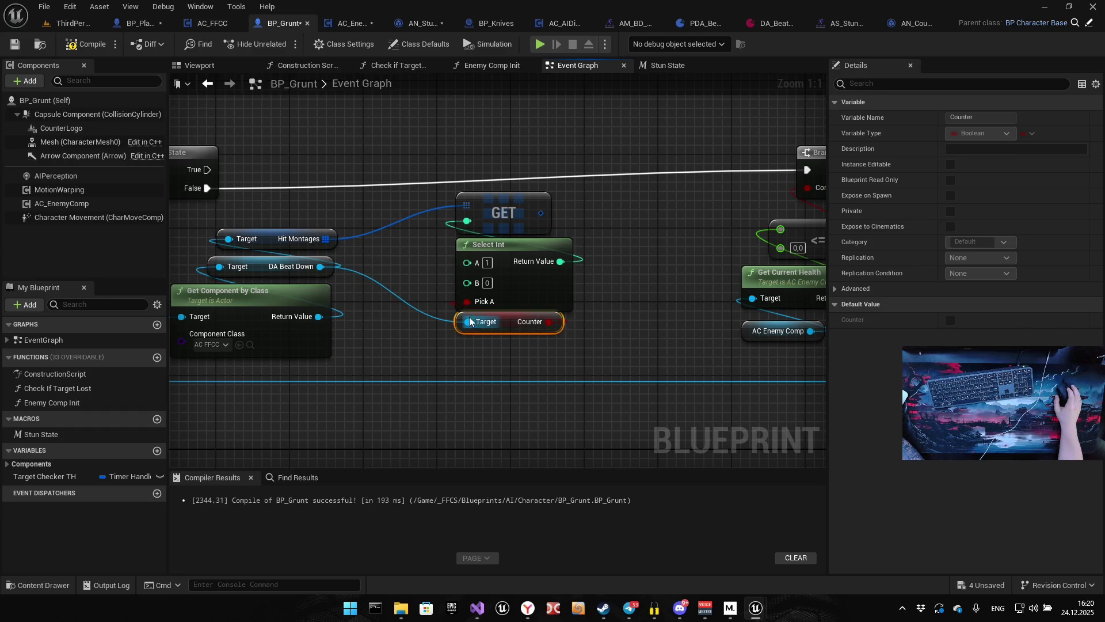
Compile BP_Grunt, glance at BP_Player and AC_EnemyComp, then edit Select Int's B value.
{"action": "left_click", "coordinate": [88, 47]}
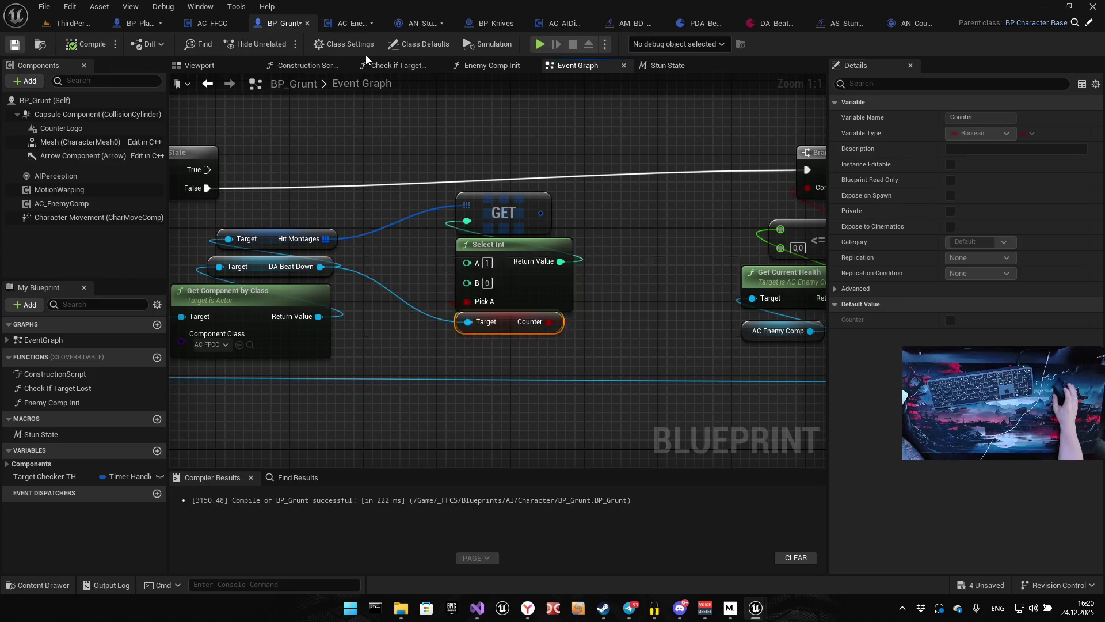
{"action": "left_click", "coordinate": [138, 23]}
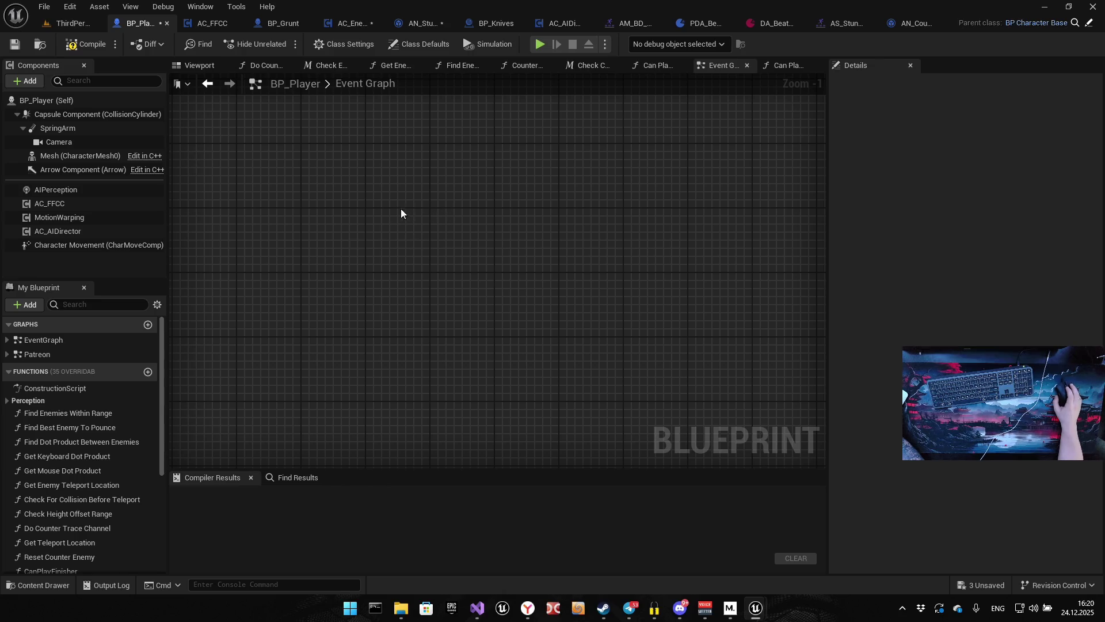
{"action": "left_click", "coordinate": [351, 23]}
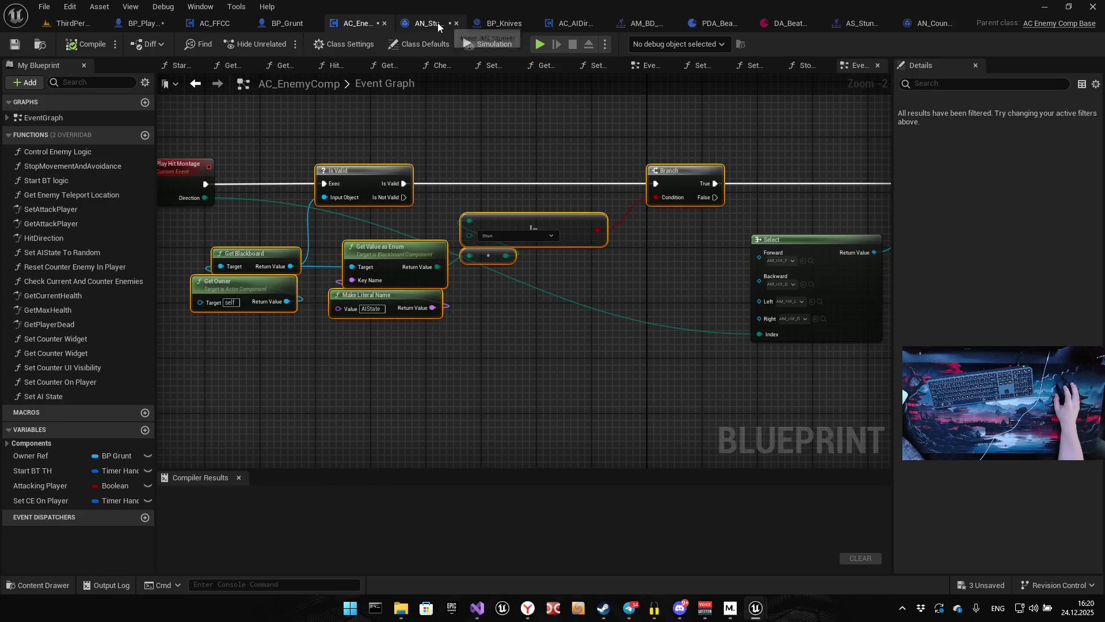
{"action": "left_click", "coordinate": [290, 22]}
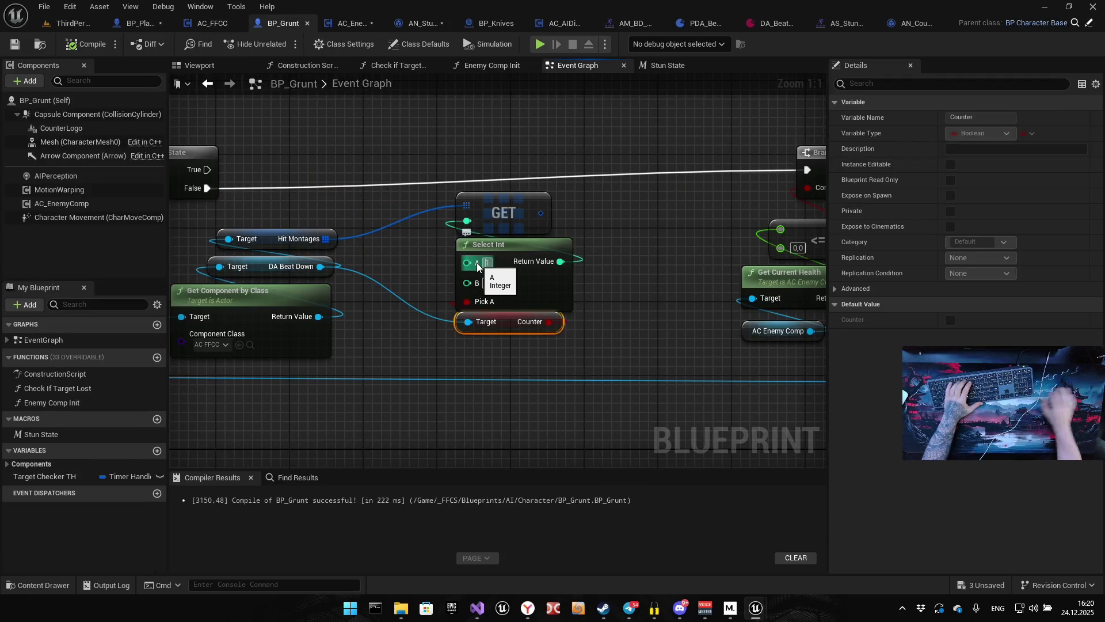
{"action": "left_click", "coordinate": [487, 282]}
Set Select Int's option B field to 1.
{"action": "type", "text": "1"}
{"action": "left_click", "coordinate": [640, 289]}
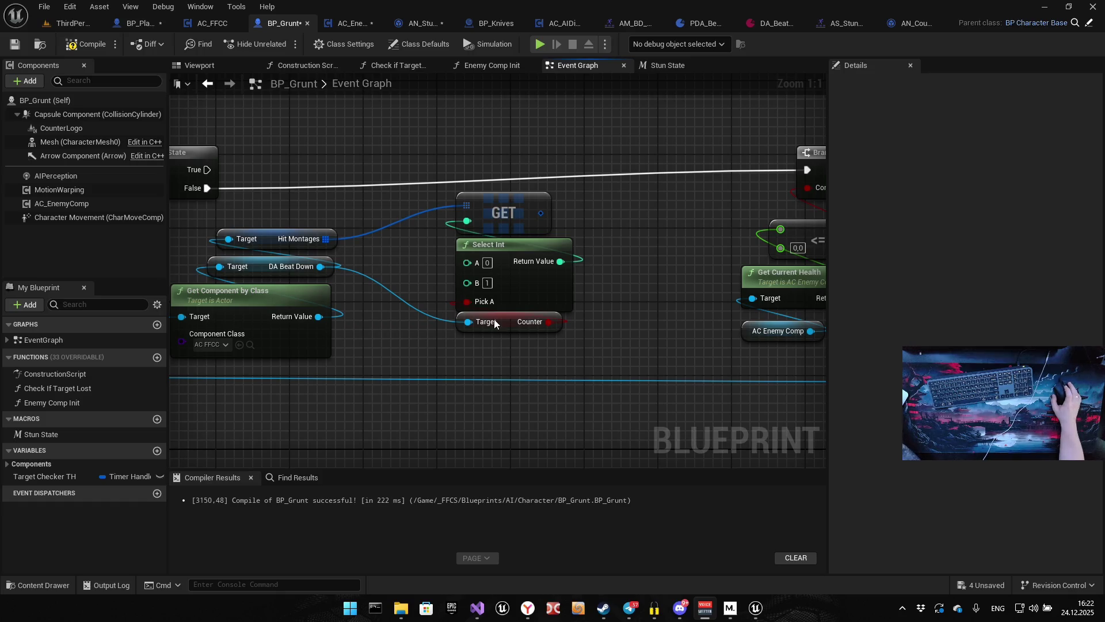
{"action": "left_click_drag", "start_coordinate": [651, 258], "coordinate": [614, 253]}
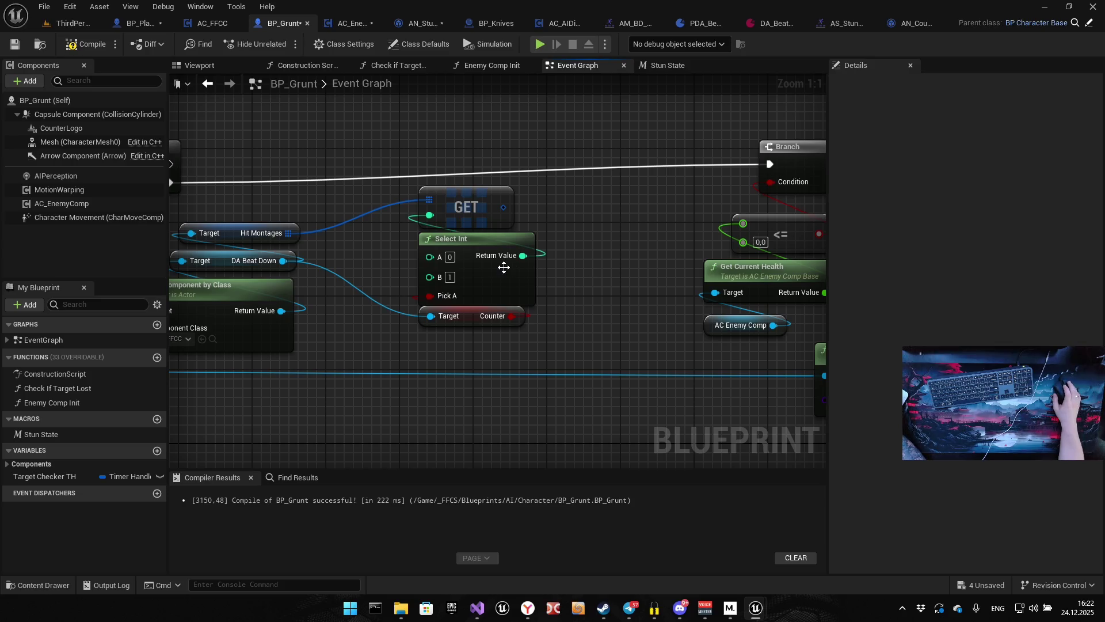
Save all modified assets with File > Save All.
{"action": "left_click", "coordinate": [45, 6]}
{"action": "left_click", "coordinate": [99, 91]}
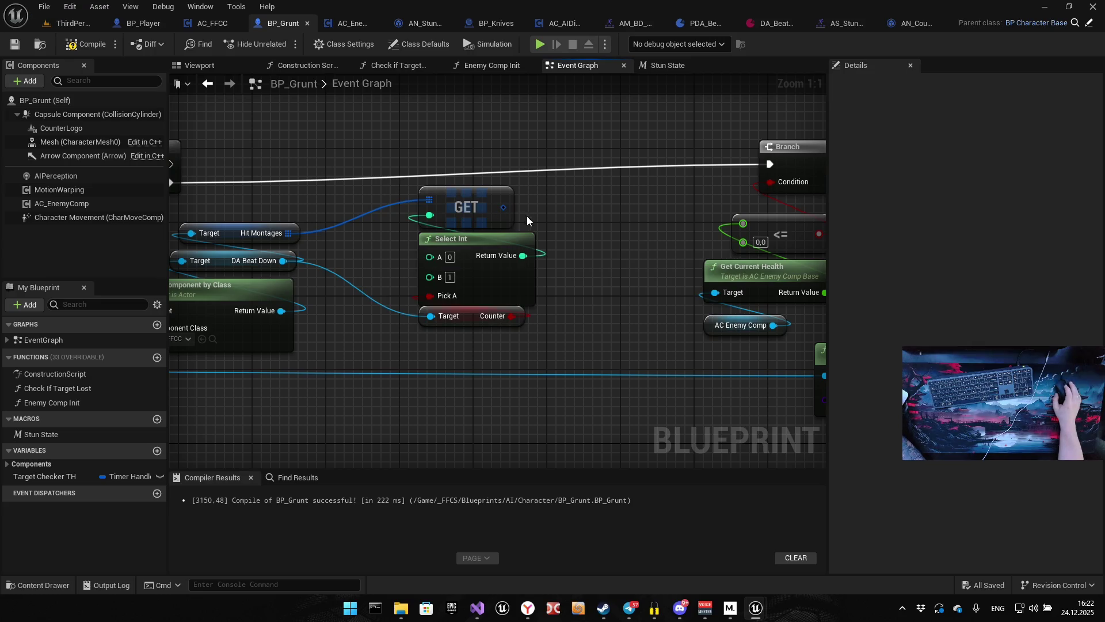
{"action": "left_click_drag", "start_coordinate": [455, 176], "coordinate": [446, 223]}
{"action": "mouse_move", "coordinate": [514, 193]}
{"action": "left_mouse_down"}
{"action": "mouse_move", "coordinate": [612, 177]}
{"action": "mouse_move", "coordinate": [537, 162]}
{"action": "left_mouse_up"}
{"action": "mouse_move", "coordinate": [458, 253]}
{"action": "left_mouse_down"}
{"action": "mouse_move", "coordinate": [471, 177]}
{"action": "mouse_move", "coordinate": [484, 167]}
{"action": "mouse_move", "coordinate": [409, 150]}
{"action": "mouse_move", "coordinate": [572, 311]}
{"action": "mouse_move", "coordinate": [733, 289]}
{"action": "mouse_move", "coordinate": [731, 275]}
{"action": "left_mouse_up"}
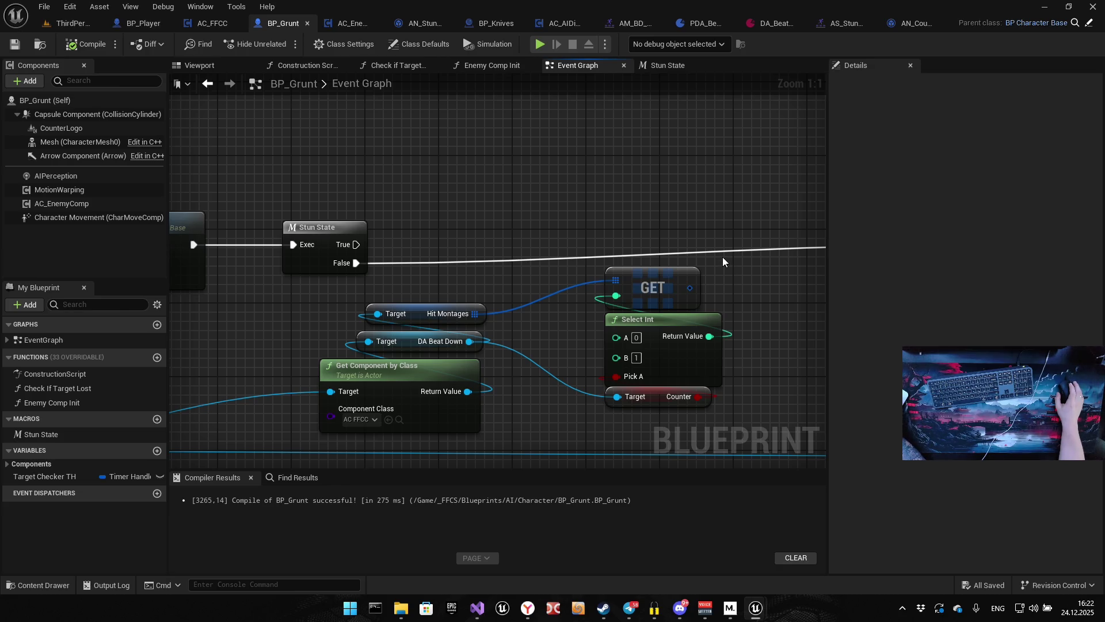
{"action": "left_click_drag", "start_coordinate": [762, 296], "coordinate": [618, 280]}
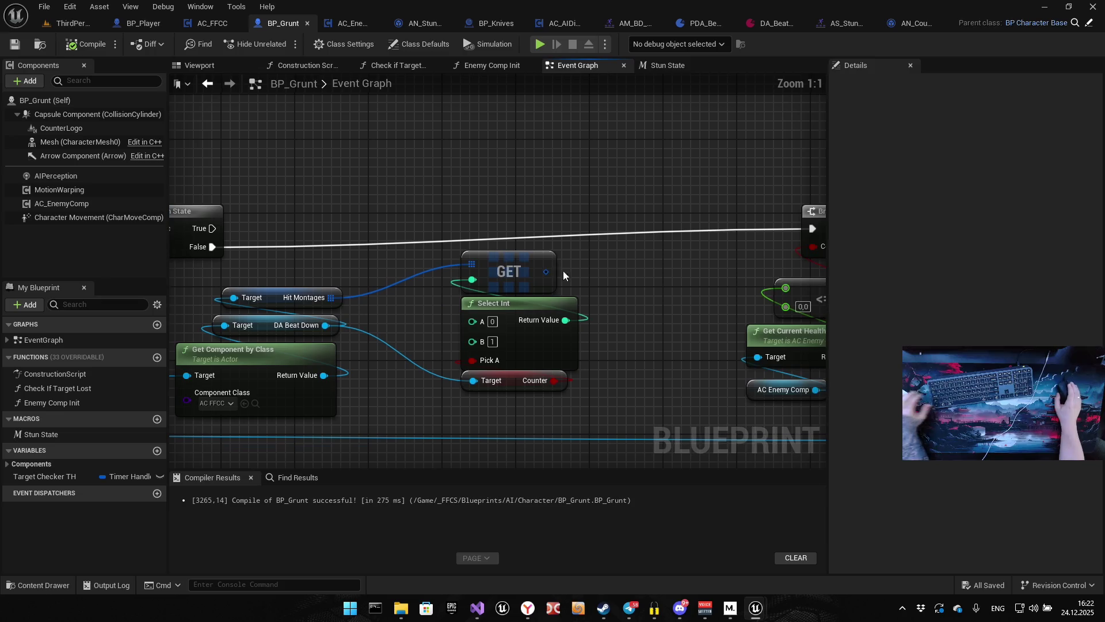
Add a Break PlayerAttackAnimData node from the Hit Montages GET output, placed right of Select Int.
{"action": "mouse_move", "coordinate": [546, 272]}
{"action": "left_mouse_down"}
{"action": "mouse_move", "coordinate": [602, 282]}
{"action": "mouse_move", "coordinate": [600, 237]}
{"action": "mouse_move", "coordinate": [483, 246]}
{"action": "left_mouse_up"}
{"action": "type", "text": "brea"}
{"action": "left_click", "coordinate": [661, 333]}
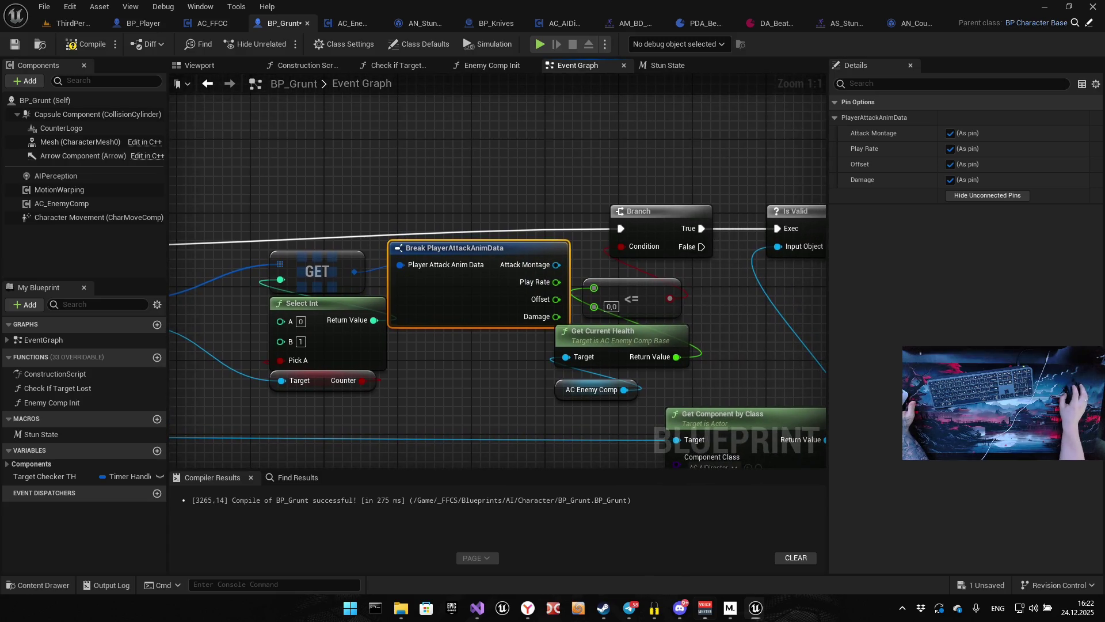
{"action": "left_click_drag", "start_coordinate": [455, 248], "coordinate": [399, 142]}
{"action": "scroll", "coordinate": [389, 269], "scroll_direction": "down", "scroll_amount": 5}
{"action": "scroll", "coordinate": [420, 286], "scroll_direction": "down", "scroll_amount": 4}
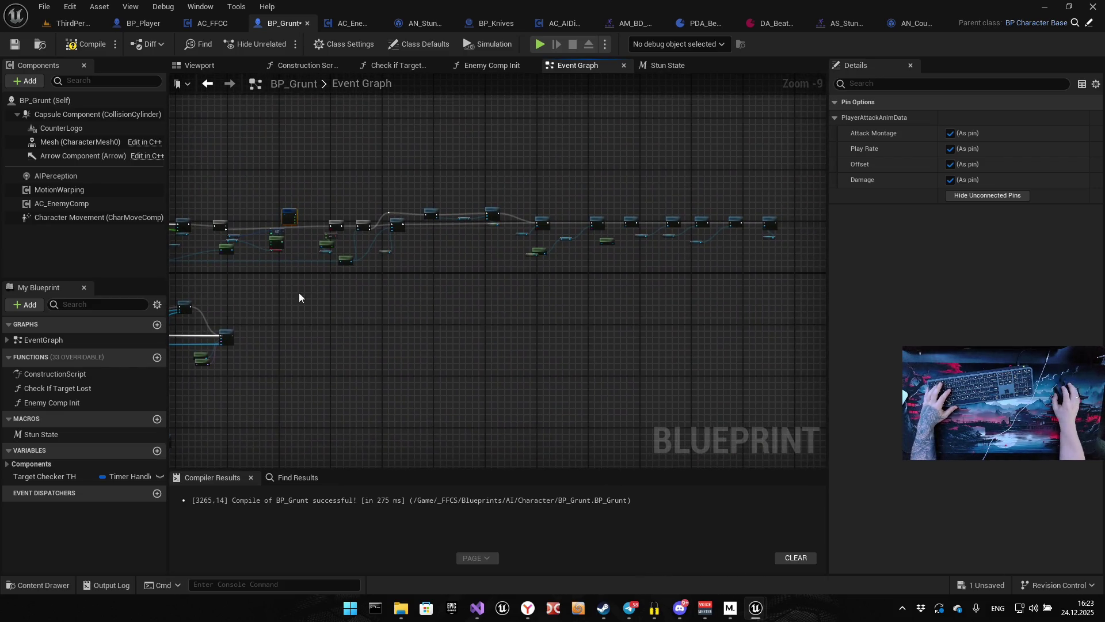
{"action": "left_click_drag", "start_coordinate": [324, 286], "coordinate": [773, 172]}
{"action": "scroll", "coordinate": [642, 218], "scroll_direction": "up", "scroll_amount": 8}
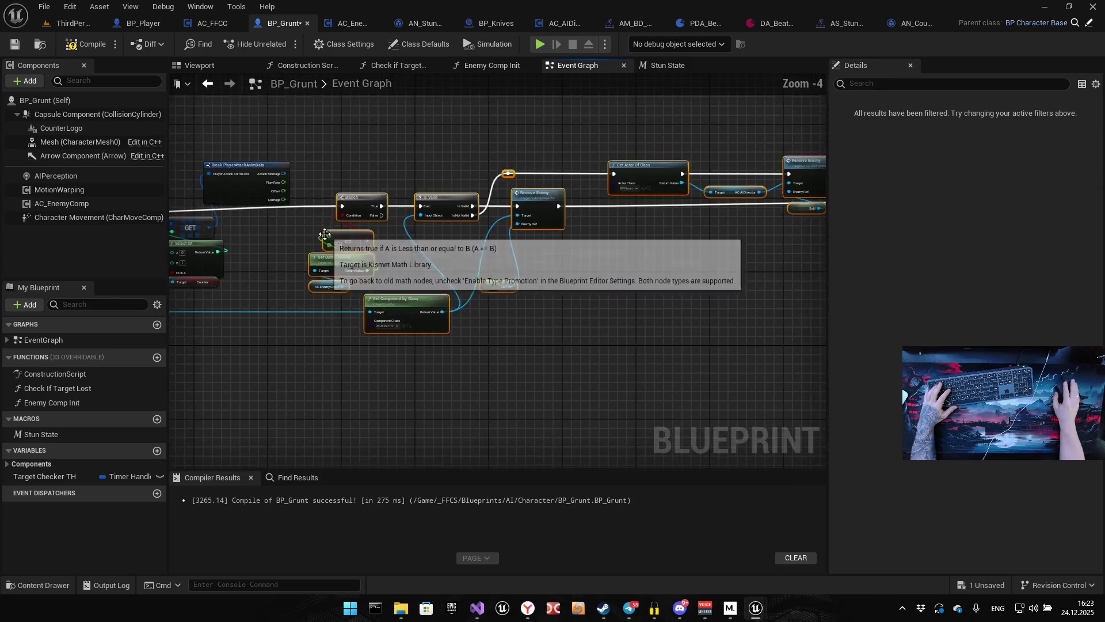
{"action": "mouse_move", "coordinate": [298, 234]}
{"action": "left_mouse_down"}
{"action": "mouse_move", "coordinate": [610, 234]}
{"action": "mouse_move", "coordinate": [634, 249]}
{"action": "mouse_move", "coordinate": [620, 260]}
{"action": "left_mouse_up"}
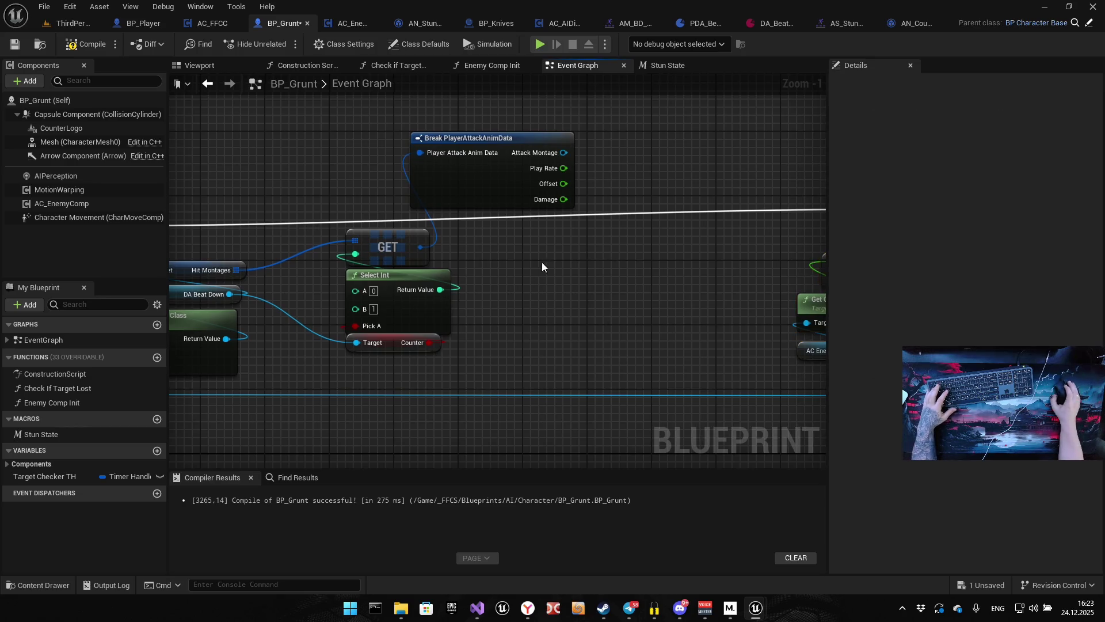
{"action": "mouse_move", "coordinate": [479, 138]}
{"action": "left_mouse_down"}
{"action": "mouse_move", "coordinate": [572, 261]}
{"action": "mouse_move", "coordinate": [559, 258]}
{"action": "left_mouse_up"}
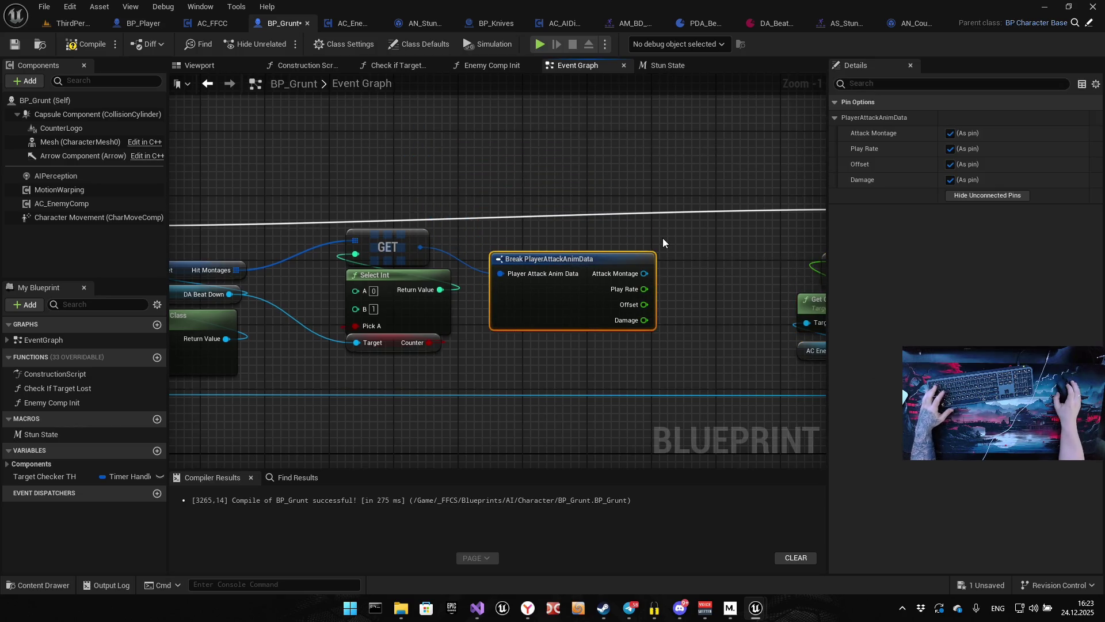
{"action": "mouse_move", "coordinate": [443, 223]}
{"action": "left_mouse_down"}
{"action": "mouse_move", "coordinate": [495, 209]}
{"action": "mouse_move", "coordinate": [731, 258]}
{"action": "mouse_move", "coordinate": [655, 208]}
{"action": "left_mouse_up"}
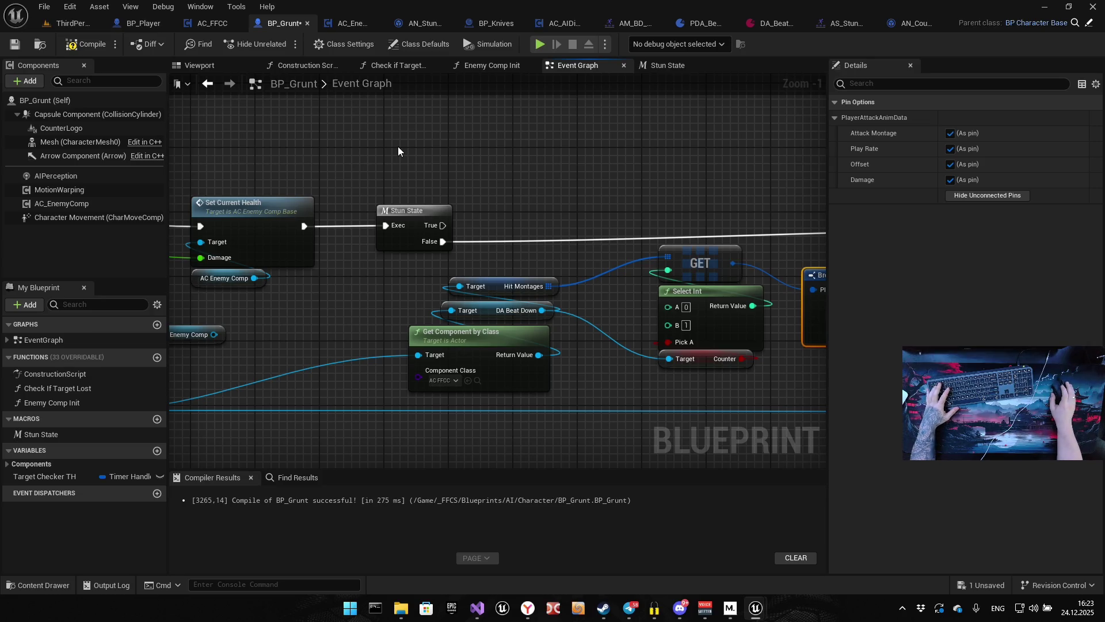
Add a Mesh getter and a Play Montage node wired from its output.
{"action": "left_click", "coordinate": [78, 140]}
{"action": "left_click_drag", "start_coordinate": [490, 151], "coordinate": [490, 151]}
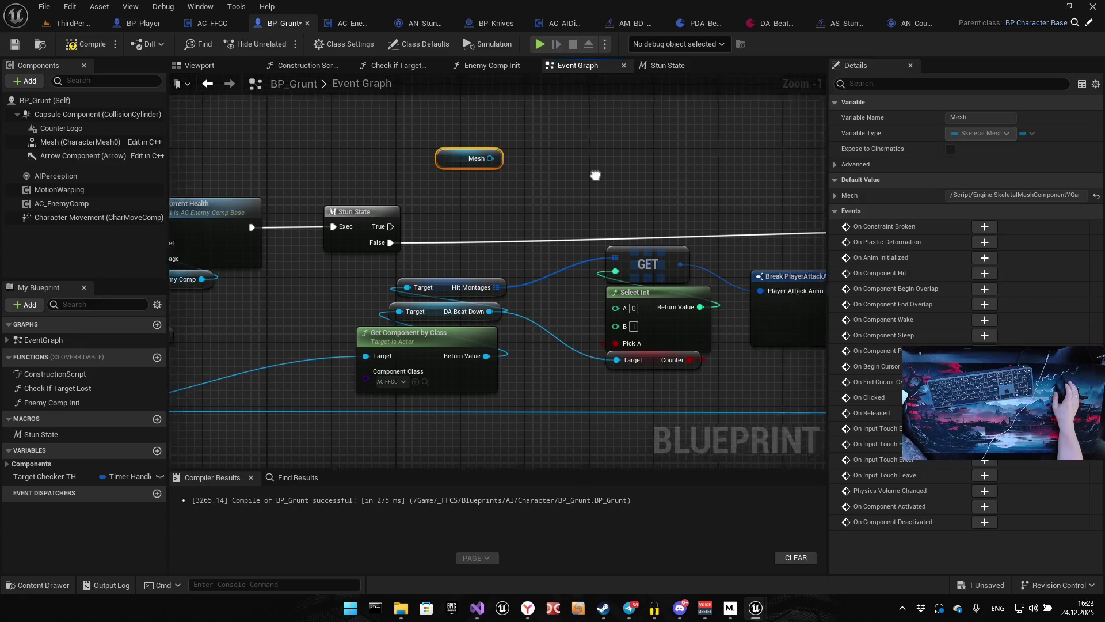
{"action": "left_click_drag", "start_coordinate": [458, 198], "coordinate": [506, 164]}
{"action": "type", "text": "play mona"}
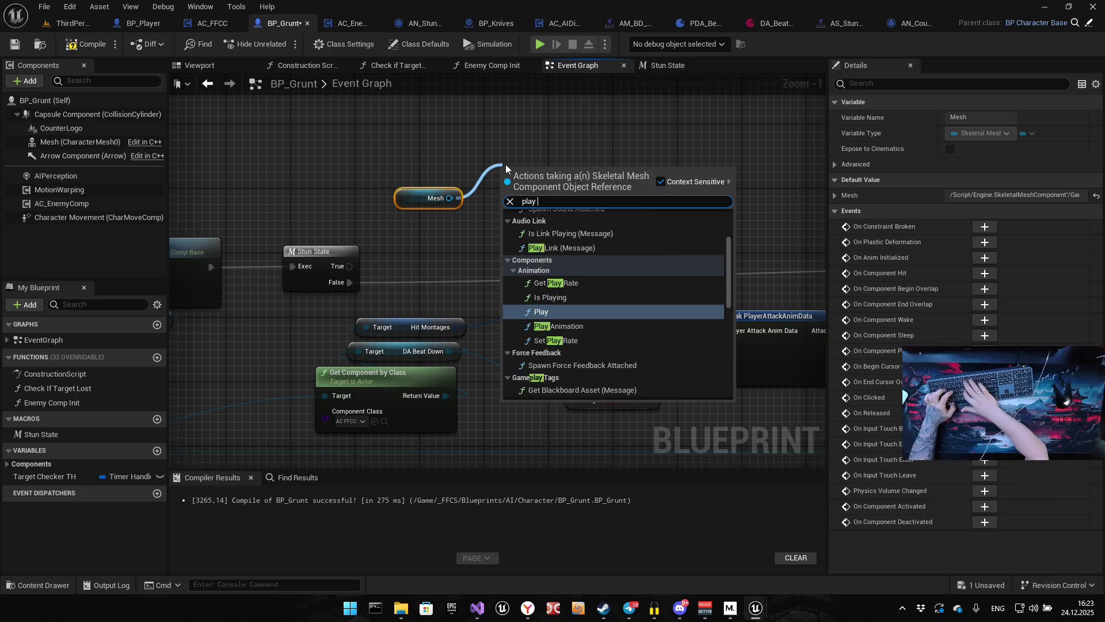
{"action": "key", "text": "BackSpace"}
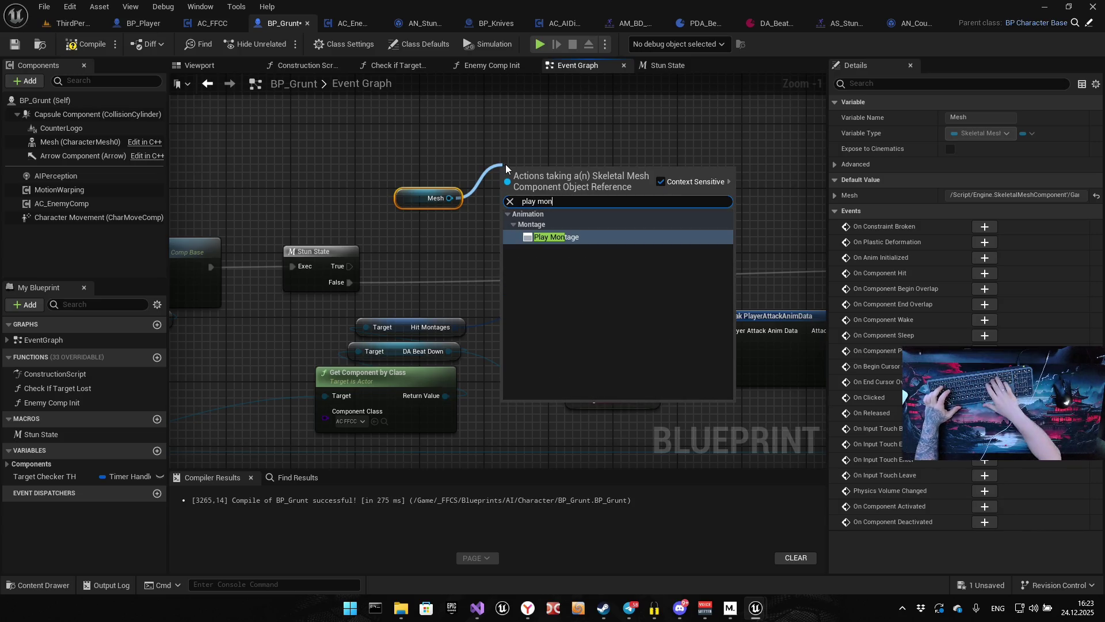
{"action": "key", "text": "Return"}
Run Play Montage from Stun State's True output and position Mesh and Play Montage together.
{"action": "left_click_drag", "start_coordinate": [536, 164], "coordinate": [552, 124]}
{"action": "mouse_move", "coordinate": [699, 199]}
{"action": "left_mouse_down"}
{"action": "mouse_move", "coordinate": [695, 288]}
{"action": "mouse_move", "coordinate": [533, 352]}
{"action": "mouse_move", "coordinate": [526, 395]}
{"action": "mouse_move", "coordinate": [682, 387]}
{"action": "mouse_move", "coordinate": [674, 343]}
{"action": "left_mouse_up"}
{"action": "left_click_drag", "start_coordinate": [350, 396], "coordinate": [526, 276]}
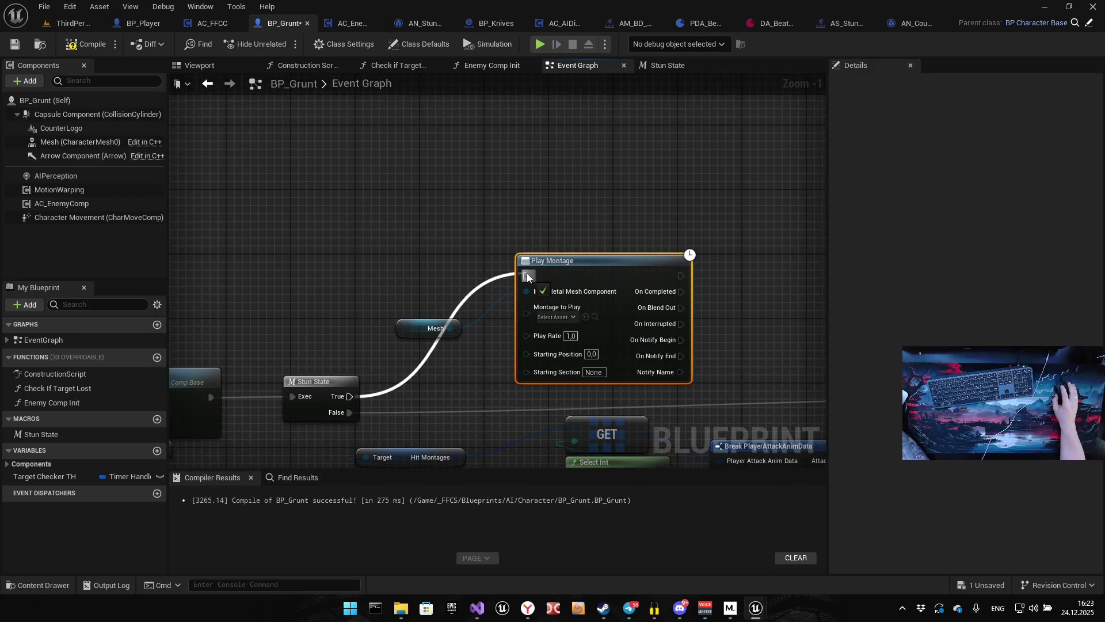
{"action": "left_click_drag", "start_coordinate": [411, 329], "coordinate": [337, 174]}
{"action": "left_click", "coordinate": [543, 185], "text": "shift"}
{"action": "left_click_drag", "start_coordinate": [543, 186], "coordinate": [629, 133]}
{"action": "left_click_drag", "start_coordinate": [532, 294], "coordinate": [419, 251]}
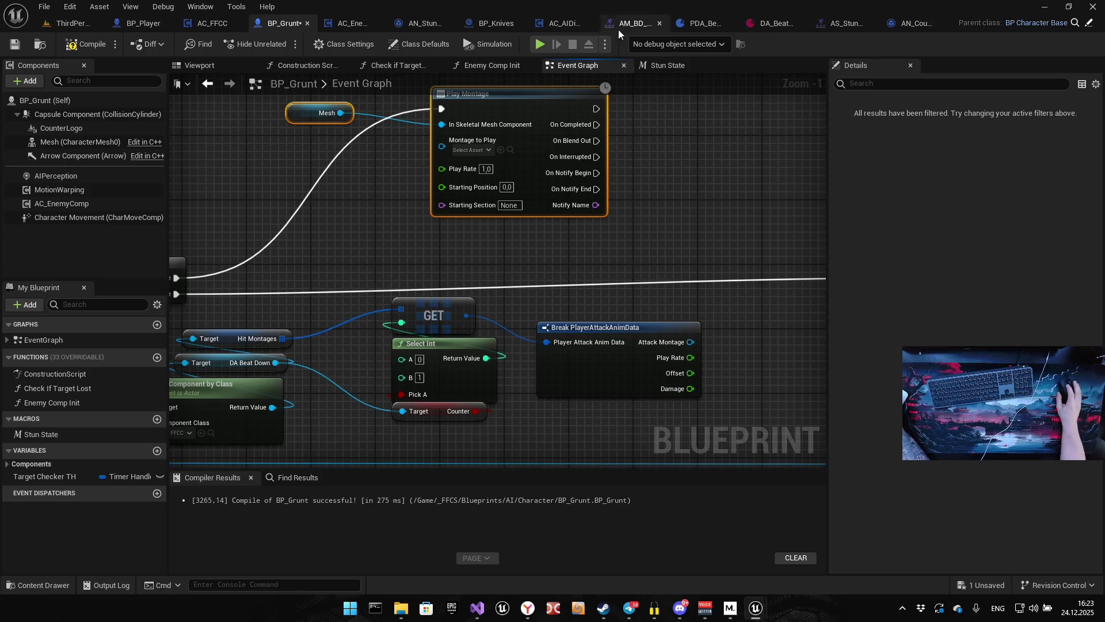
{"action": "left_click", "coordinate": [417, 23]}
In AN_StunHit, delete Restart Stun and connect Apply Damage directly to the Return Node.
{"action": "left_click_drag", "start_coordinate": [418, 23], "coordinate": [341, 26]}
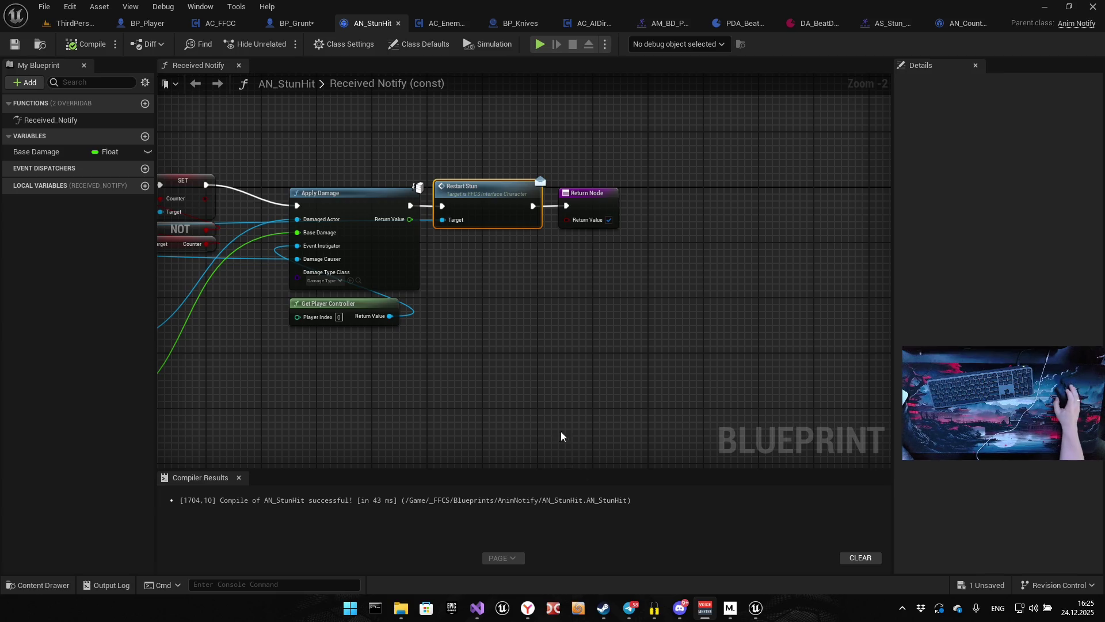
{"action": "left_click_drag", "start_coordinate": [562, 438], "coordinate": [633, 358]}
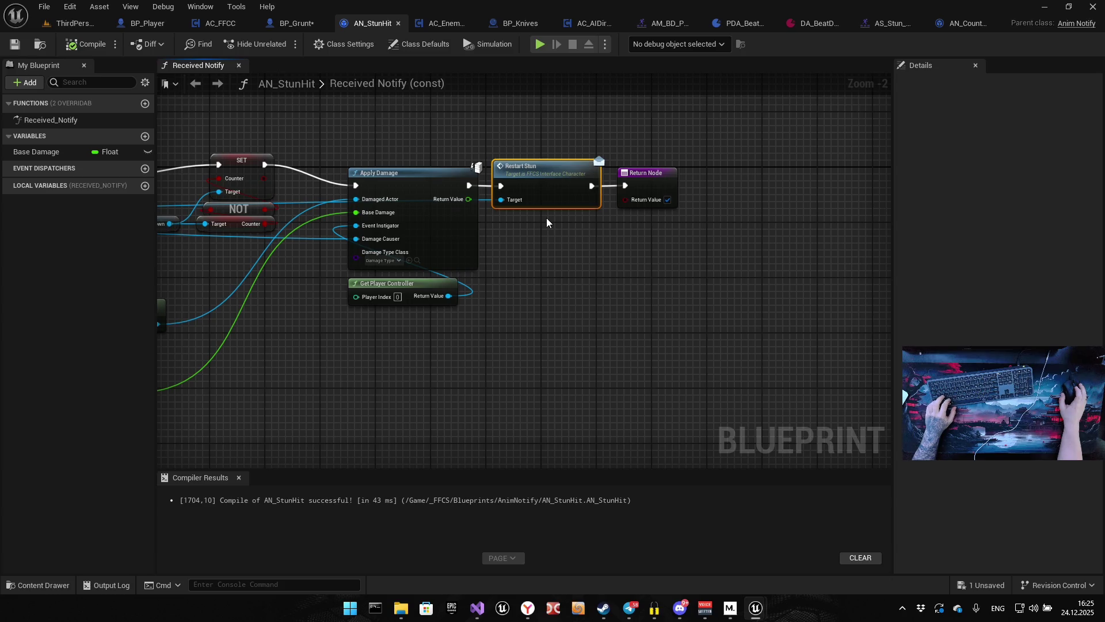
{"action": "key", "text": "Delete"}
{"action": "left_click_drag", "start_coordinate": [469, 185], "coordinate": [626, 185]}
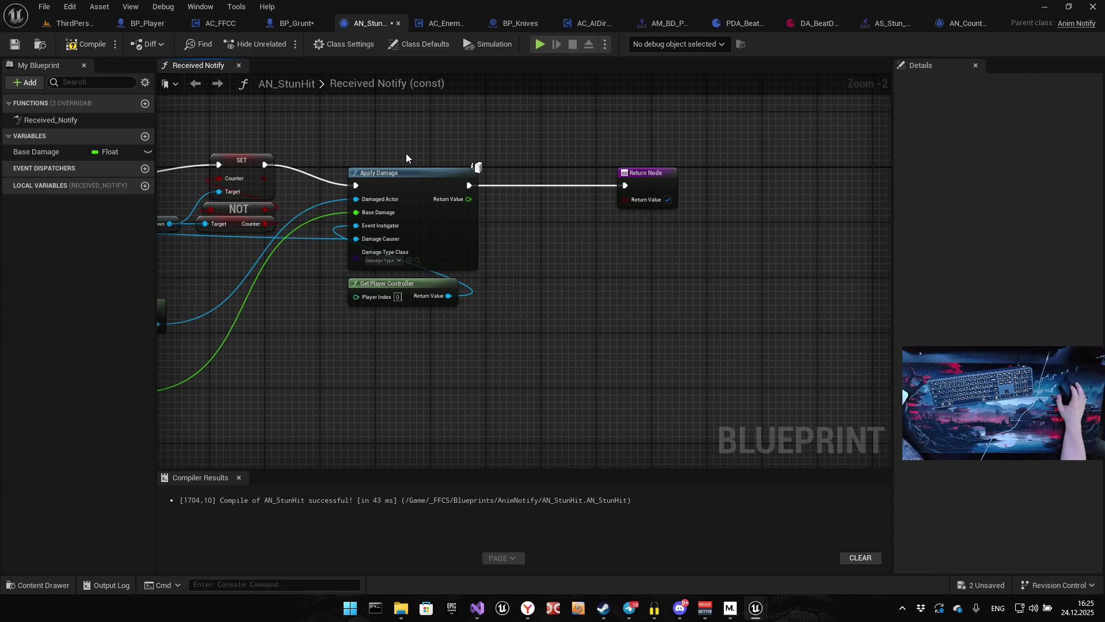
{"action": "left_click", "coordinate": [294, 23]}
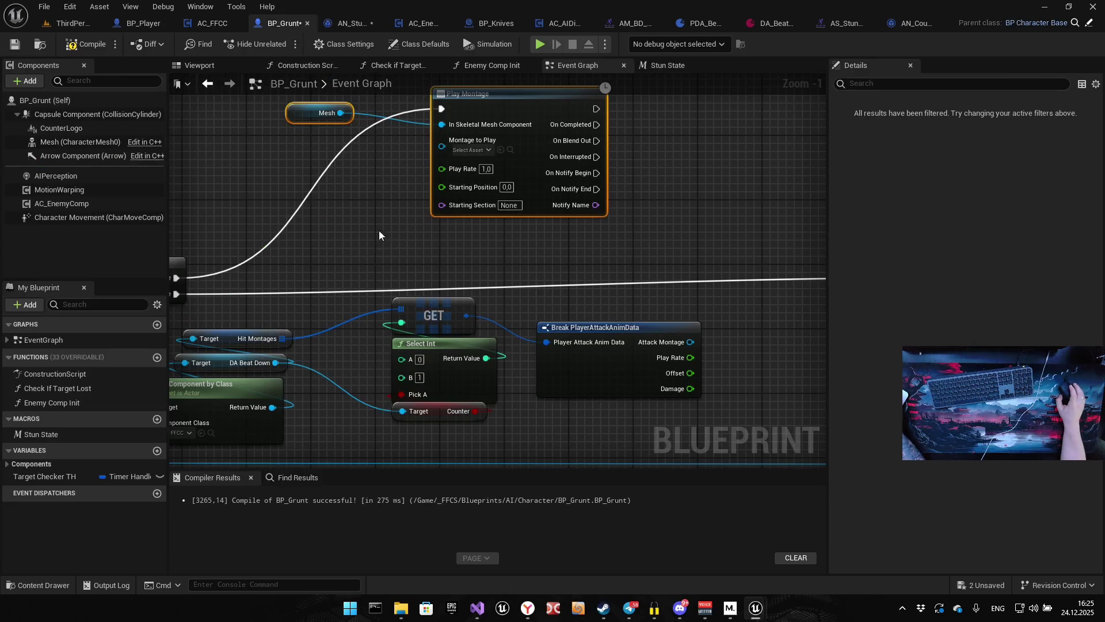
Wire Attack Montage into Montage to Play and Play Rate into Play Montage's Play Rate.
{"action": "scroll", "coordinate": [369, 274], "scroll_direction": "up", "scroll_amount": 1}
{"action": "mouse_move", "coordinate": [369, 278]}
{"action": "left_mouse_down"}
{"action": "mouse_move", "coordinate": [333, 262]}
{"action": "mouse_move", "coordinate": [252, 255]}
{"action": "mouse_move", "coordinate": [275, 298]}
{"action": "mouse_move", "coordinate": [307, 174]}
{"action": "mouse_move", "coordinate": [382, 182]}
{"action": "left_mouse_up"}
{"action": "left_click_drag", "start_coordinate": [454, 294], "coordinate": [283, 174]}
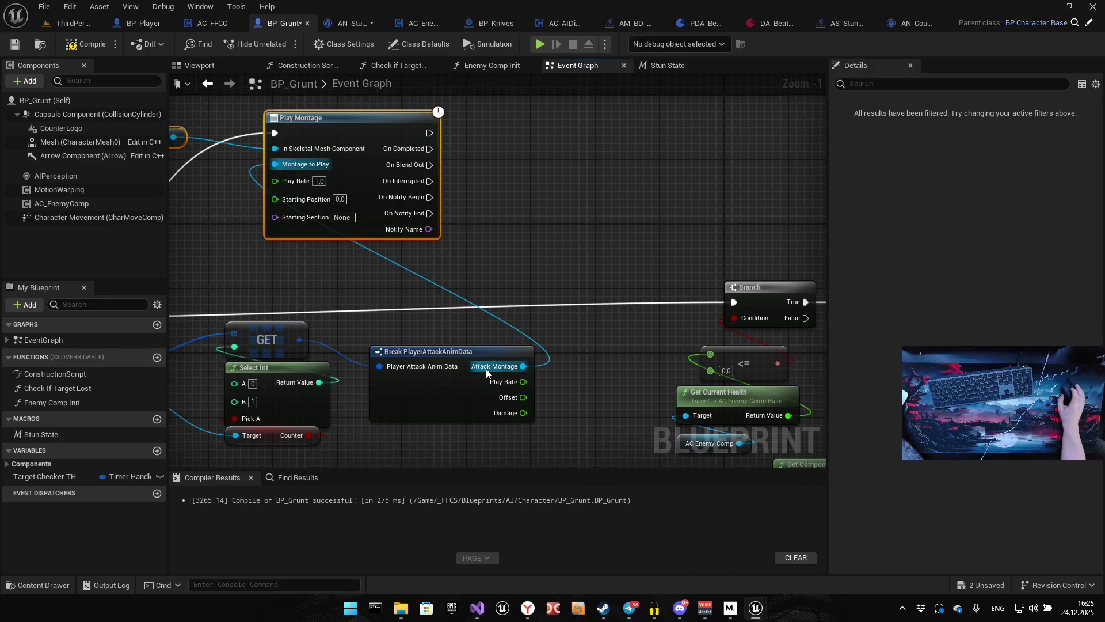
{"action": "left_click_drag", "start_coordinate": [523, 381], "coordinate": [286, 182]}
{"action": "left_click_drag", "start_coordinate": [288, 184], "coordinate": [448, 227]}
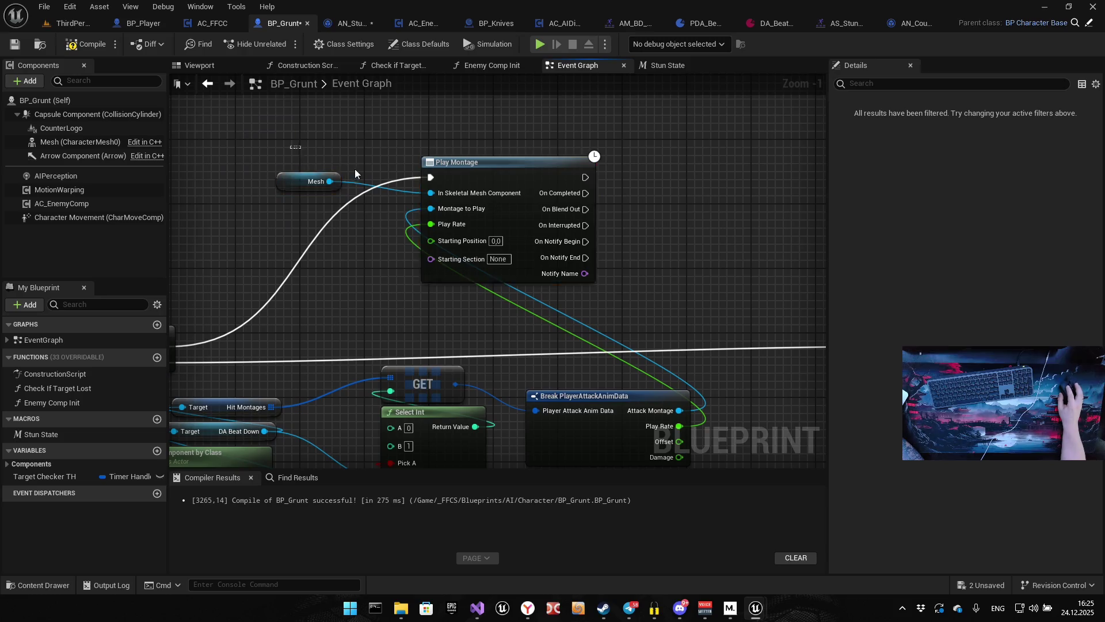
{"action": "mouse_move", "coordinate": [519, 179]}
{"action": "left_mouse_down"}
{"action": "mouse_move", "coordinate": [762, 166]}
{"action": "mouse_move", "coordinate": [511, 144]}
{"action": "mouse_move", "coordinate": [627, 140]}
{"action": "left_mouse_up"}
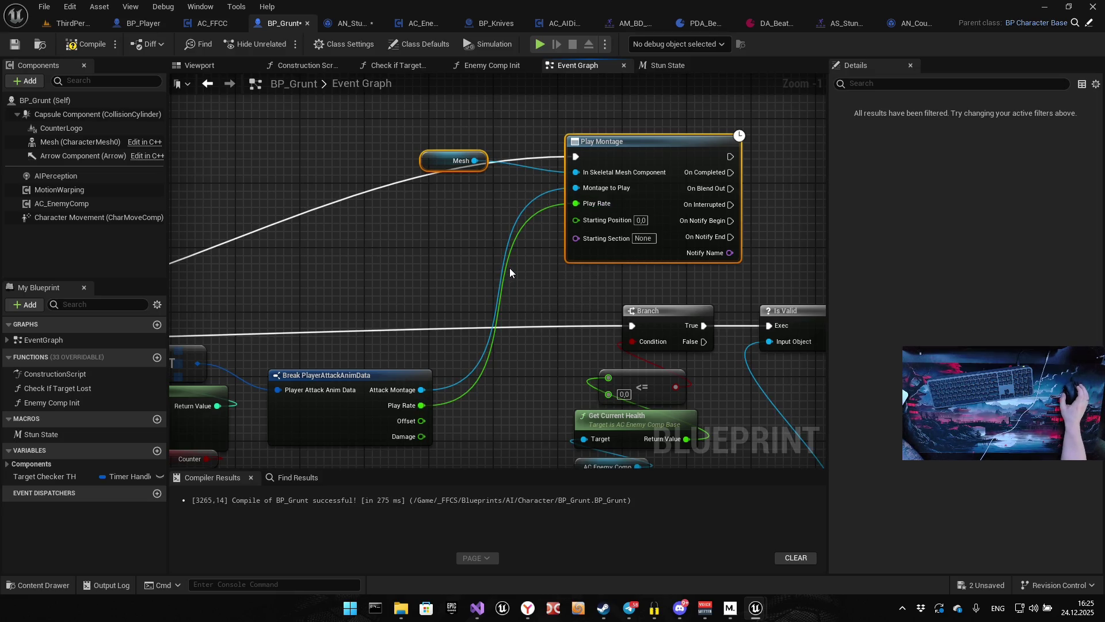
Rearrange the GET, Select Int, Mesh and Play Montage nodes into a tidier layout.
{"action": "mouse_move", "coordinate": [590, 262]}
{"action": "left_mouse_down"}
{"action": "mouse_move", "coordinate": [495, 226]}
{"action": "mouse_move", "coordinate": [440, 188]}
{"action": "left_mouse_up"}
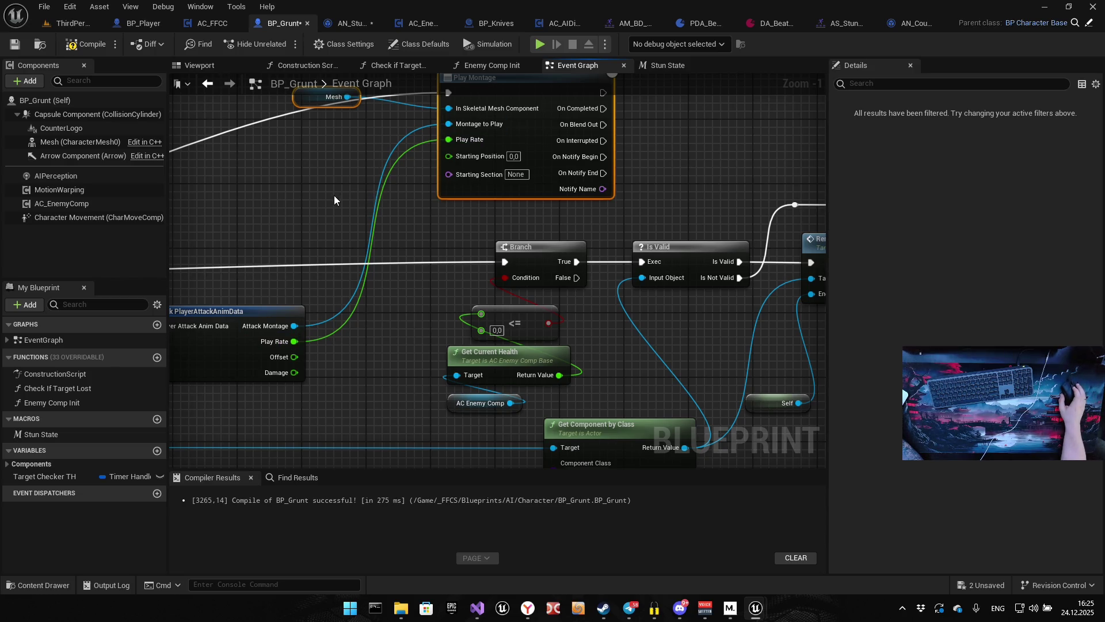
{"action": "left_click_drag", "start_coordinate": [331, 190], "coordinate": [447, 185]}
{"action": "scroll", "coordinate": [426, 218], "scroll_direction": "down", "scroll_amount": 5}
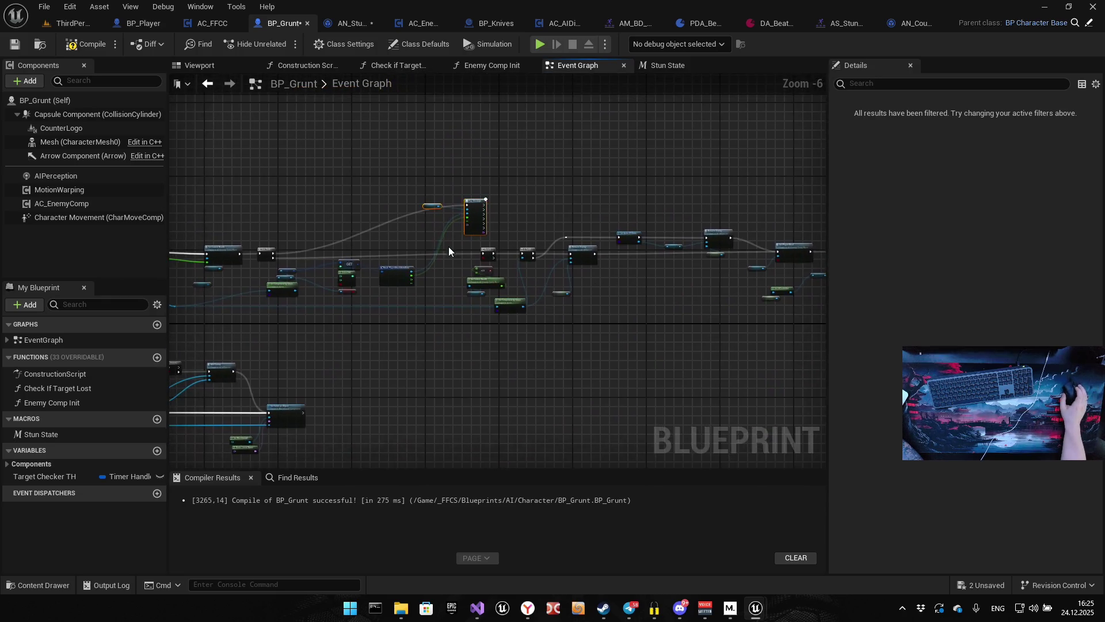
{"action": "scroll", "coordinate": [449, 251], "scroll_direction": "up", "scroll_amount": 1}
{"action": "left_click_drag", "start_coordinate": [450, 250], "coordinate": [668, 311]}
{"action": "left_click_drag", "start_coordinate": [405, 375], "coordinate": [544, 275]}
{"action": "left_click_drag", "start_coordinate": [595, 227], "coordinate": [762, 176]}
{"action": "mouse_move", "coordinate": [699, 193]}
{"action": "left_mouse_down"}
{"action": "mouse_move", "coordinate": [699, 77]}
{"action": "mouse_move", "coordinate": [723, 182]}
{"action": "left_mouse_up"}
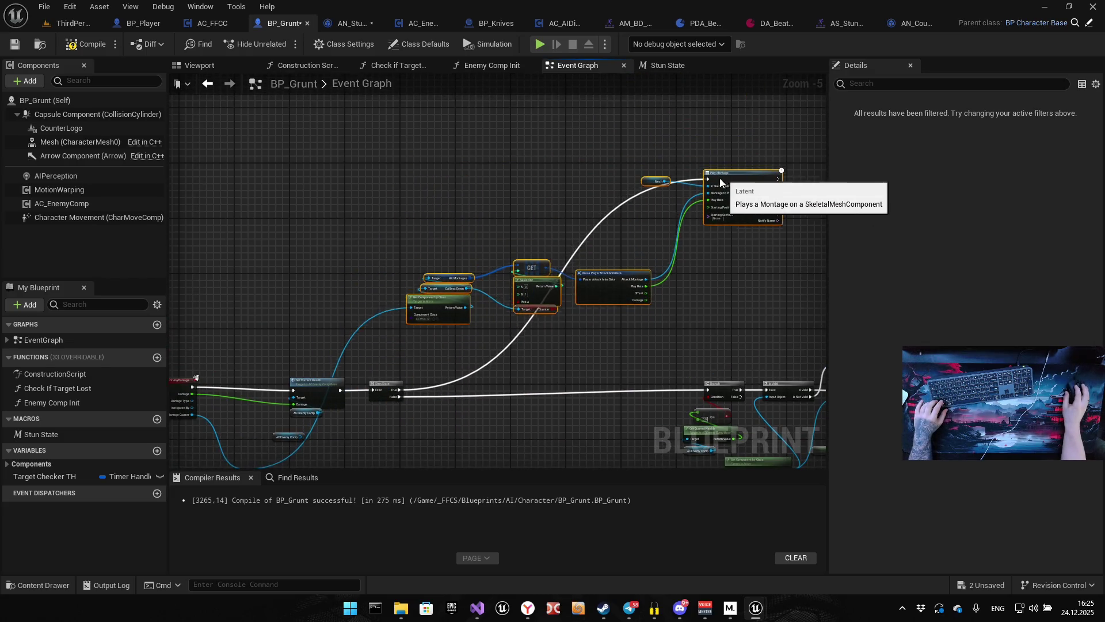
{"action": "left_click_drag", "start_coordinate": [543, 174], "coordinate": [357, 154]}
{"action": "mouse_move", "coordinate": [555, 151]}
{"action": "left_mouse_down"}
{"action": "mouse_move", "coordinate": [580, 216]}
{"action": "mouse_move", "coordinate": [578, 250]}
{"action": "left_mouse_up"}
{"action": "left_click_drag", "start_coordinate": [462, 166], "coordinate": [478, 242]}
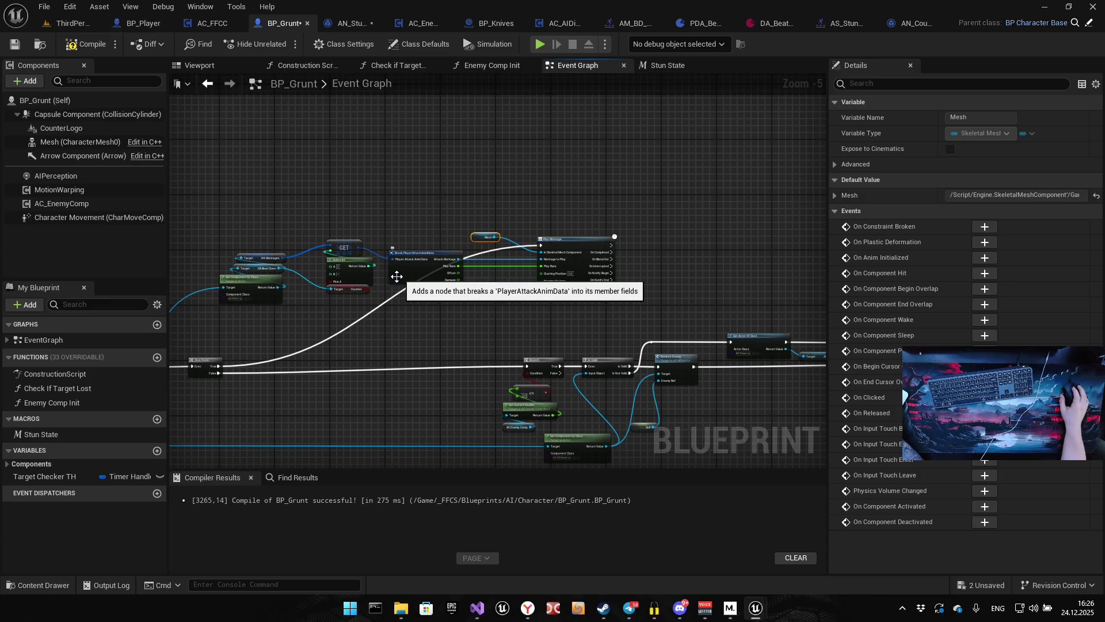
{"action": "scroll", "coordinate": [291, 318], "scroll_direction": "up", "scroll_amount": 4}
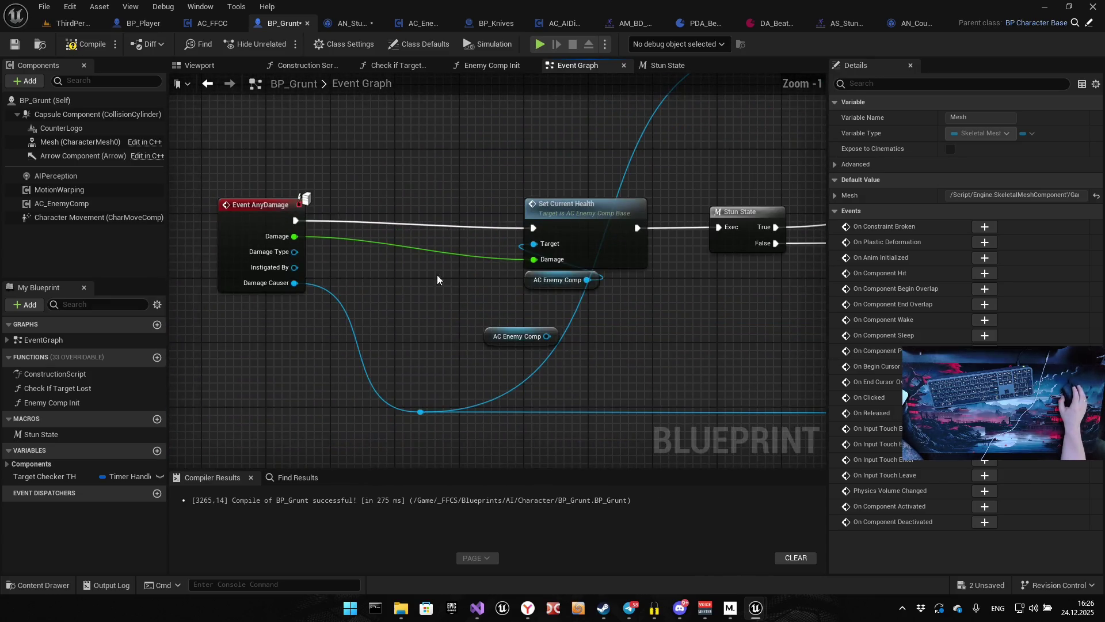
Connect Damage Causer to Get Component by Class and add a reroute knot on that wire.
{"action": "scroll", "coordinate": [332, 333], "scroll_direction": "down", "scroll_amount": 2}
{"action": "mouse_move", "coordinate": [229, 351]}
{"action": "left_mouse_down"}
{"action": "mouse_move", "coordinate": [415, 317]}
{"action": "mouse_move", "coordinate": [609, 166]}
{"action": "left_mouse_up"}
{"action": "left_click_drag", "start_coordinate": [609, 261], "coordinate": [469, 270]}
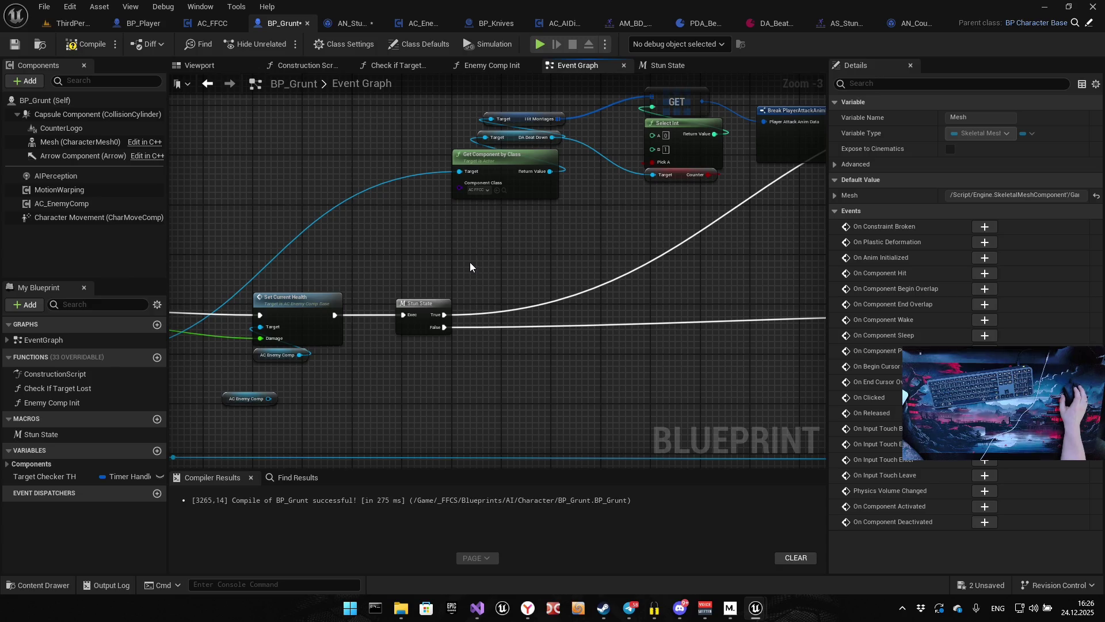
{"action": "mouse_move", "coordinate": [229, 302]}
{"action": "left_mouse_down"}
{"action": "mouse_move", "coordinate": [289, 305]}
{"action": "mouse_move", "coordinate": [245, 170]}
{"action": "mouse_move", "coordinate": [249, 181]}
{"action": "left_mouse_up"}
{"action": "left_click", "coordinate": [296, 296]}
{"action": "double_click", "coordinate": [297, 295]}
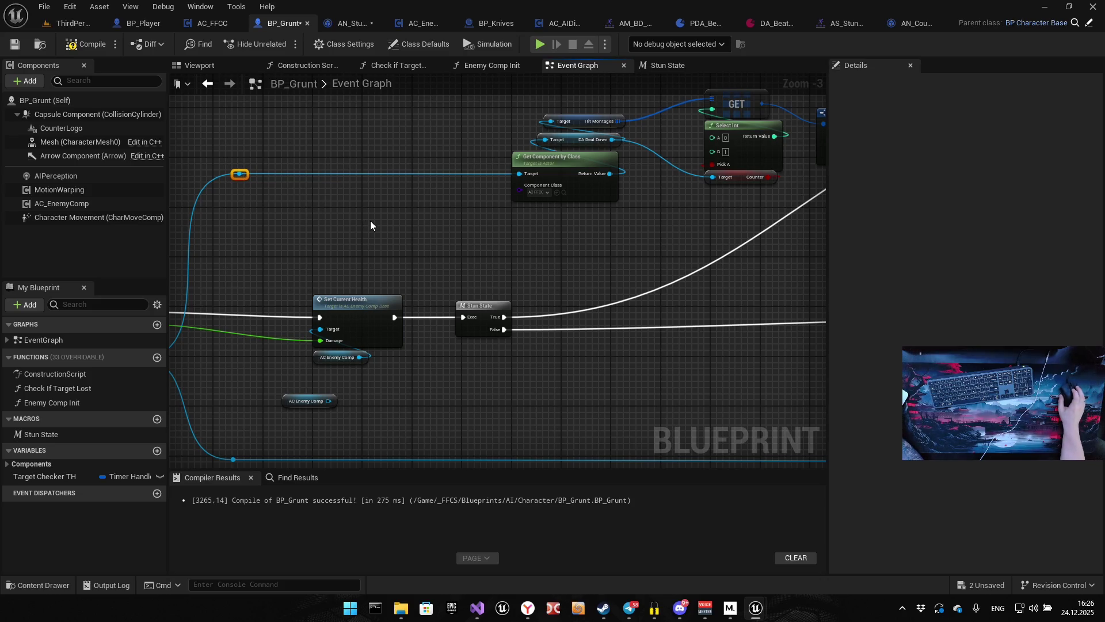
Move the Hit Montages, DA Beat Down and Get Component by Class nodes below Select Int.
{"action": "left_click_drag", "start_coordinate": [371, 217], "coordinate": [310, 244]}
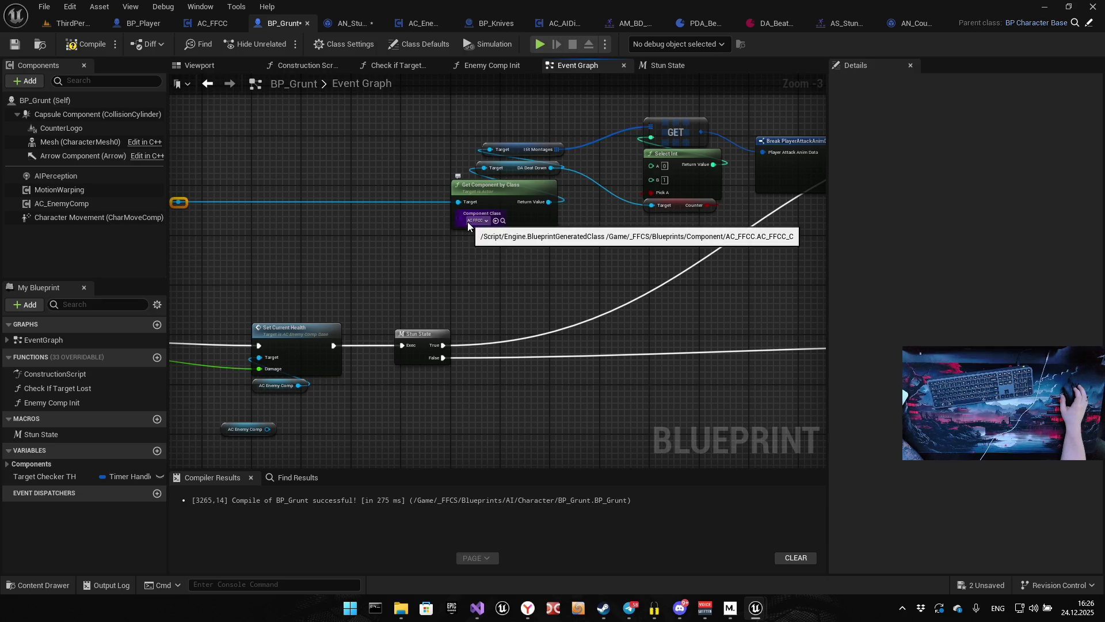
{"action": "mouse_move", "coordinate": [496, 225]}
{"action": "left_mouse_down"}
{"action": "mouse_move", "coordinate": [420, 232]}
{"action": "mouse_move", "coordinate": [388, 272]}
{"action": "left_mouse_up"}
{"action": "mouse_move", "coordinate": [311, 281]}
{"action": "left_mouse_down"}
{"action": "mouse_move", "coordinate": [344, 170]}
{"action": "mouse_move", "coordinate": [481, 263]}
{"action": "mouse_move", "coordinate": [488, 253]}
{"action": "left_mouse_up"}
{"action": "mouse_move", "coordinate": [452, 349]}
{"action": "left_mouse_down"}
{"action": "mouse_move", "coordinate": [506, 291]}
{"action": "mouse_move", "coordinate": [502, 157]}
{"action": "mouse_move", "coordinate": [394, 113]}
{"action": "left_mouse_up"}
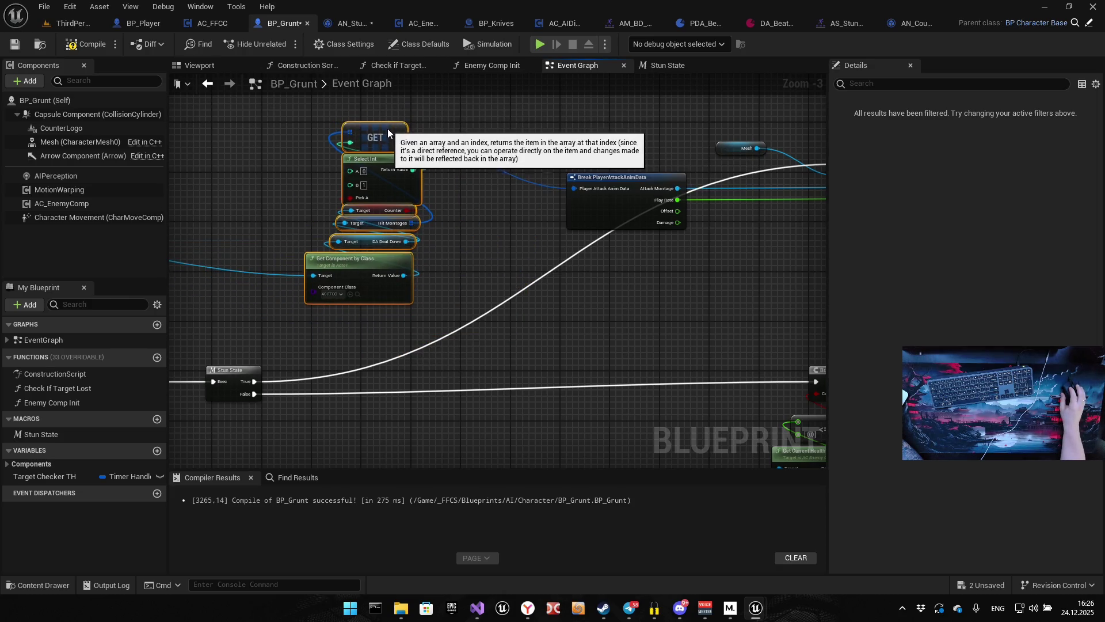
{"action": "left_click", "coordinate": [302, 194]}
{"action": "mouse_move", "coordinate": [302, 195]}
{"action": "left_mouse_down"}
{"action": "mouse_move", "coordinate": [465, 201]}
{"action": "mouse_move", "coordinate": [507, 183]}
{"action": "left_mouse_up"}
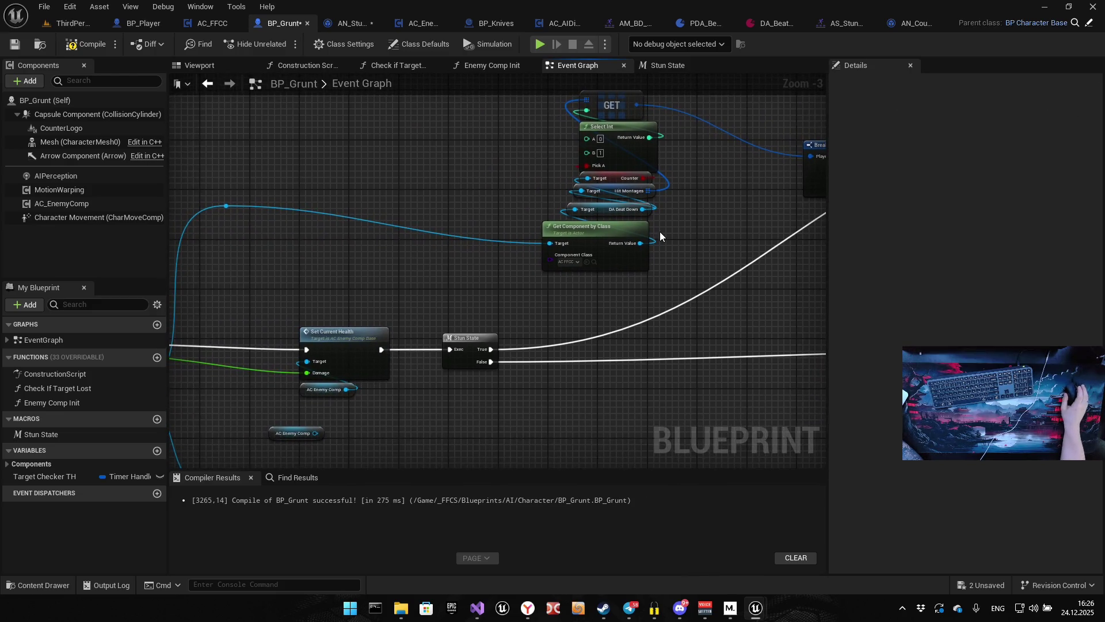
{"action": "mouse_move", "coordinate": [688, 233]}
{"action": "left_mouse_down"}
{"action": "mouse_move", "coordinate": [385, 197]}
{"action": "mouse_move", "coordinate": [427, 227]}
{"action": "mouse_move", "coordinate": [412, 365]}
{"action": "left_mouse_up"}
Move Play Montage up-left and line the Mesh node up beside it.
{"action": "mouse_move", "coordinate": [509, 371]}
{"action": "left_mouse_down"}
{"action": "mouse_move", "coordinate": [617, 227]}
{"action": "mouse_move", "coordinate": [663, 216]}
{"action": "mouse_move", "coordinate": [364, 138]}
{"action": "mouse_move", "coordinate": [345, 171]}
{"action": "mouse_move", "coordinate": [360, 162]}
{"action": "left_mouse_up"}
{"action": "left_click", "coordinate": [476, 228], "text": "ctrl"}
{"action": "left_click", "coordinate": [246, 217]}
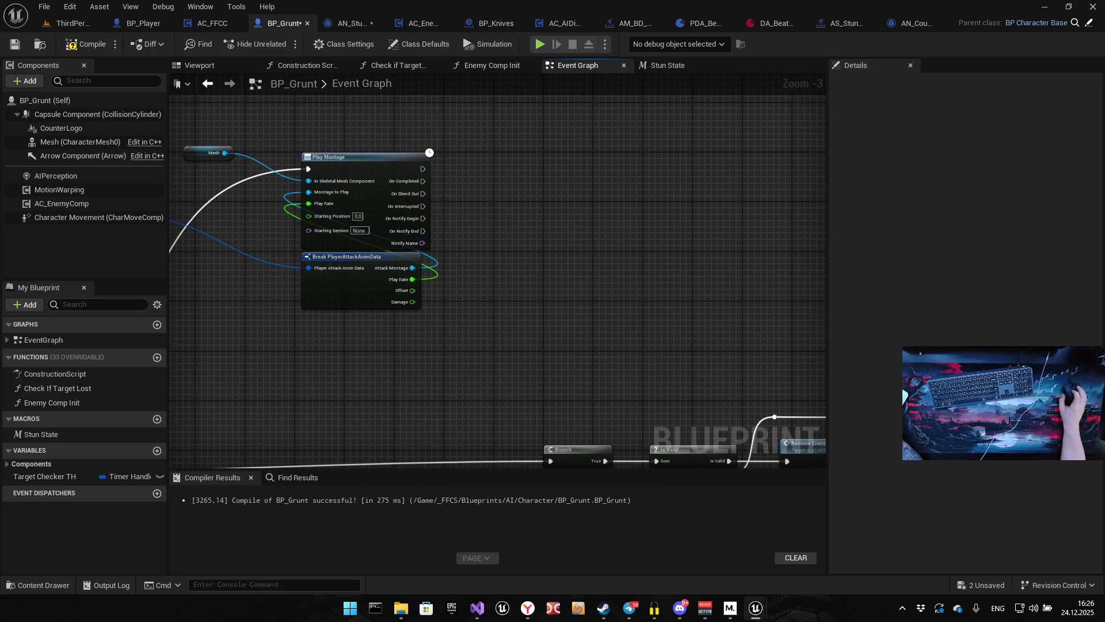
{"action": "left_click_drag", "start_coordinate": [246, 216], "coordinate": [392, 224]}
{"action": "left_click", "coordinate": [380, 166]}
{"action": "left_click_drag", "start_coordinate": [381, 167], "coordinate": [462, 154]}
{"action": "left_click", "coordinate": [390, 168]}
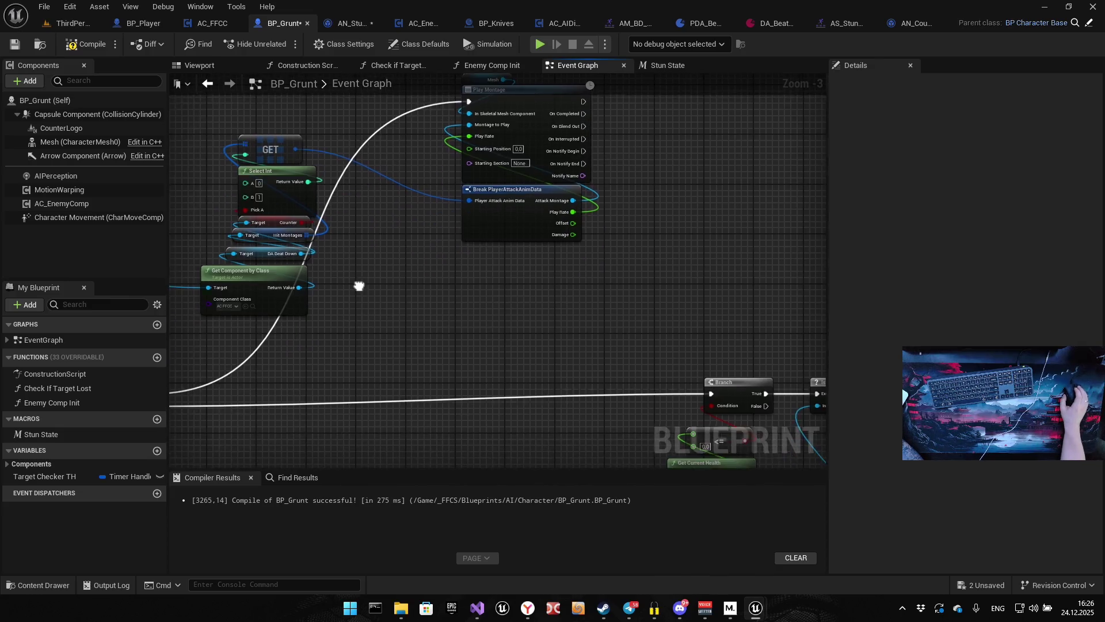
Stack the column of montage-selection nodes directly beneath Play Montage.
{"action": "scroll", "coordinate": [361, 288], "scroll_direction": "down", "scroll_amount": 3}
{"action": "scroll", "coordinate": [382, 267], "scroll_direction": "up", "scroll_amount": 3}
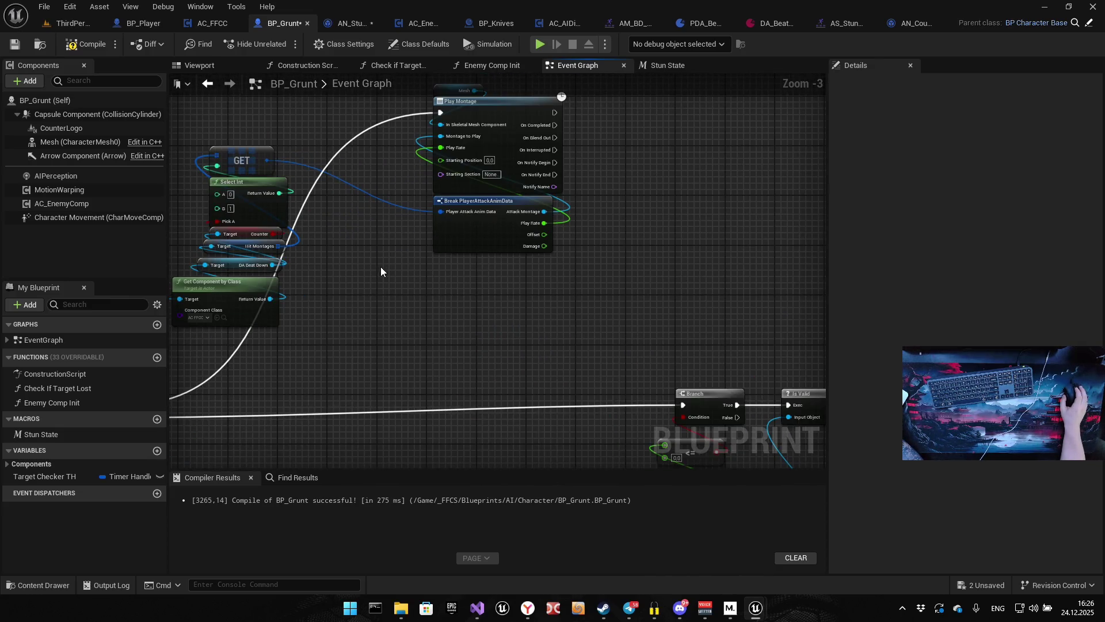
{"action": "mouse_move", "coordinate": [216, 348]}
{"action": "left_mouse_down"}
{"action": "mouse_move", "coordinate": [262, 151]}
{"action": "mouse_move", "coordinate": [391, 230]}
{"action": "mouse_move", "coordinate": [486, 257]}
{"action": "left_mouse_up"}
{"action": "scroll", "coordinate": [544, 311], "scroll_direction": "down", "scroll_amount": 4}
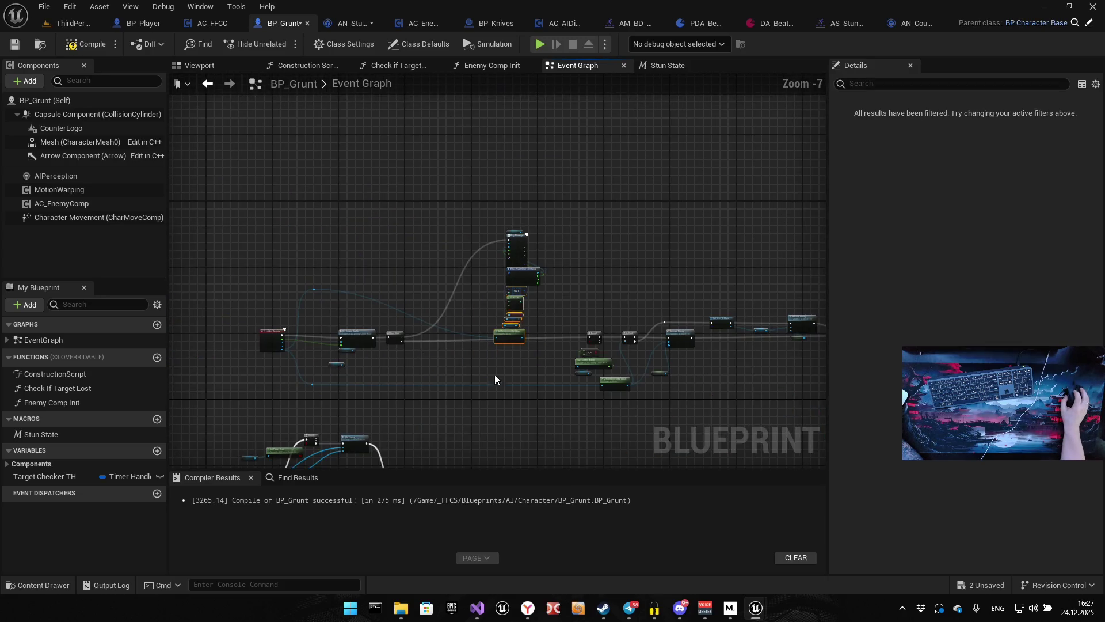
{"action": "left_click_drag", "start_coordinate": [519, 242], "coordinate": [490, 199]}
{"action": "scroll", "coordinate": [438, 246], "scroll_direction": "up", "scroll_amount": 6}
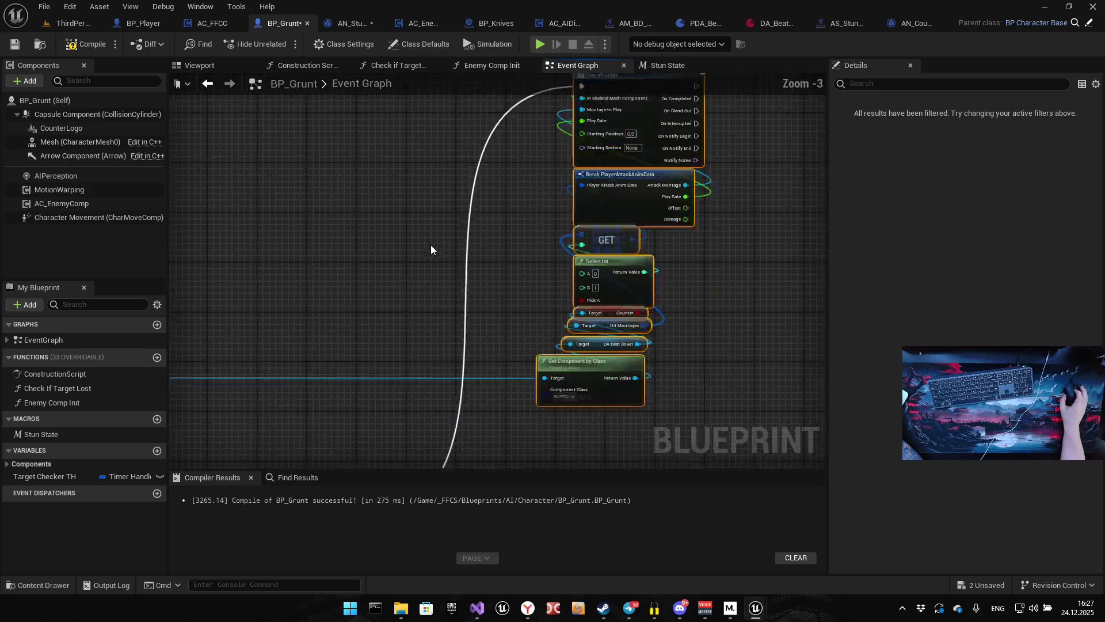
{"action": "left_click_drag", "start_coordinate": [550, 251], "coordinate": [419, 185]}
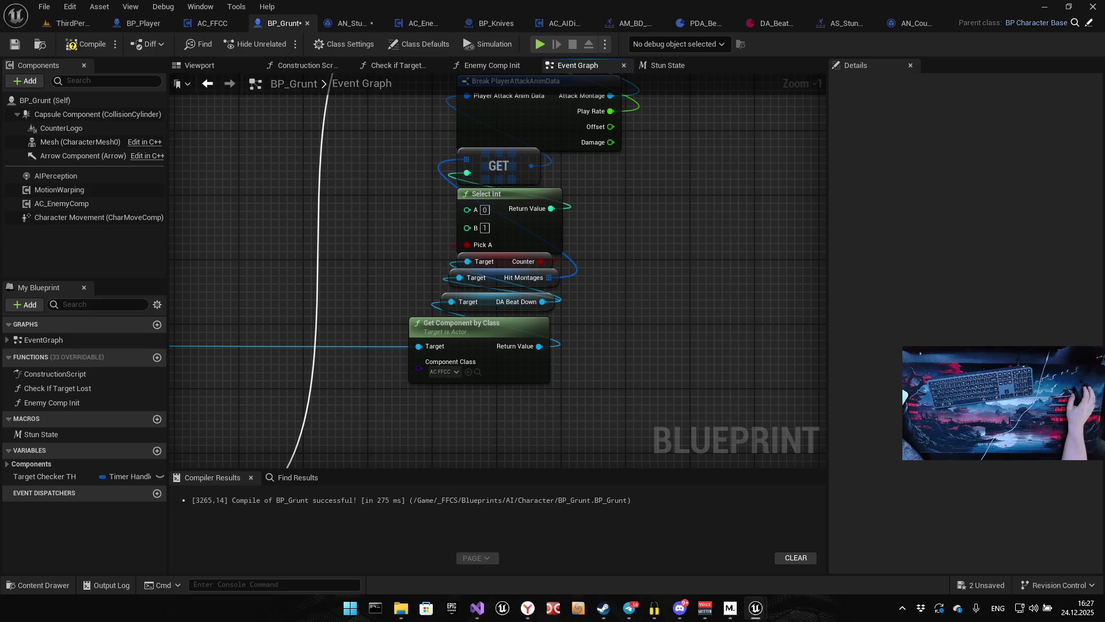
Paste a Restart Stun call and wire Play Montage's On Completed into it.
{"action": "key", "text": "alt+Tab"}
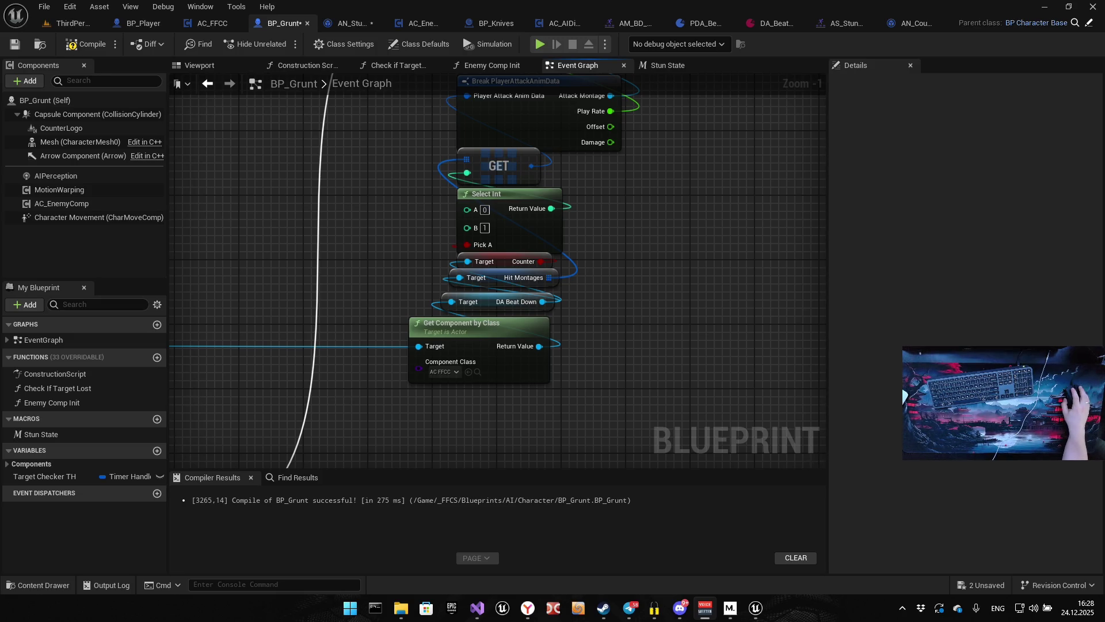
{"action": "left_click_drag", "start_coordinate": [602, 297], "coordinate": [560, 291]}
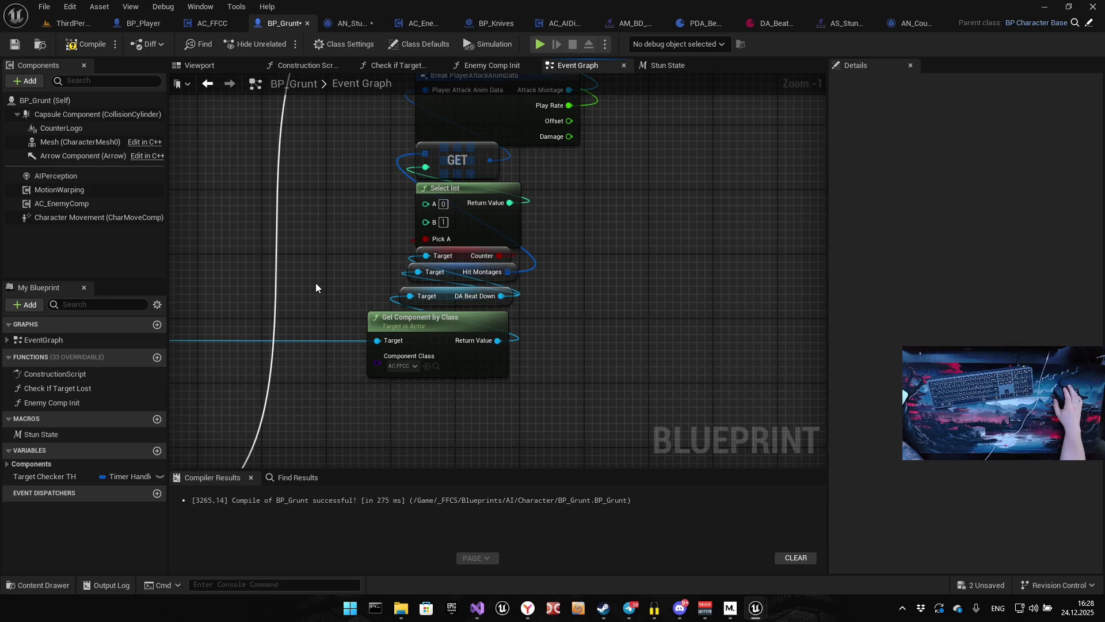
{"action": "left_click_drag", "start_coordinate": [607, 259], "coordinate": [585, 337]}
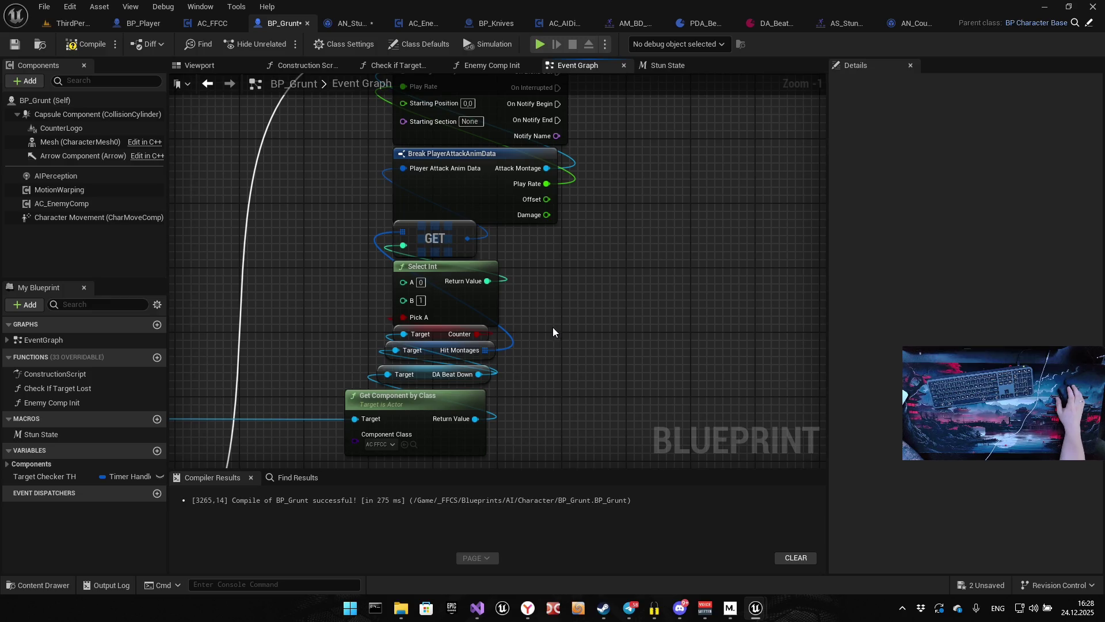
{"action": "left_click_drag", "start_coordinate": [532, 321], "coordinate": [551, 364]}
{"action": "left_click_drag", "start_coordinate": [627, 326], "coordinate": [485, 321]}
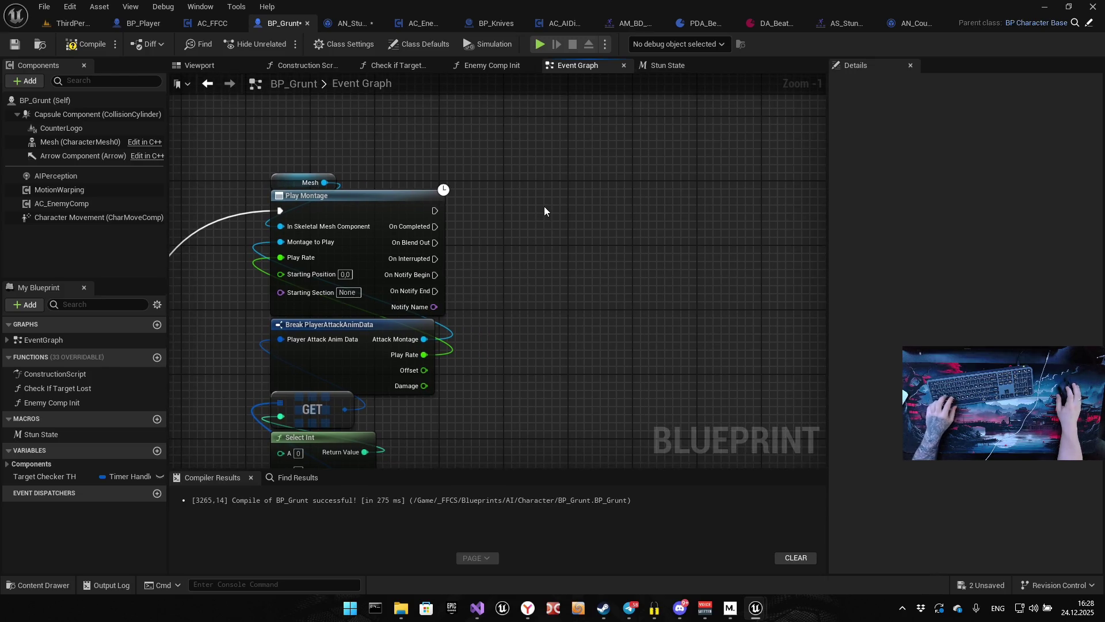
{"action": "key", "text": "ctrl+v"}
{"action": "mouse_move", "coordinate": [570, 209]}
{"action": "left_mouse_down"}
{"action": "mouse_move", "coordinate": [514, 214]}
{"action": "mouse_move", "coordinate": [514, 225]}
{"action": "left_mouse_up"}
{"action": "mouse_move", "coordinate": [514, 228]}
{"action": "left_mouse_down"}
{"action": "mouse_move", "coordinate": [424, 227]}
{"action": "mouse_move", "coordinate": [436, 226]}
{"action": "left_mouse_up"}
{"action": "left_click_drag", "start_coordinate": [691, 266], "coordinate": [607, 261]}
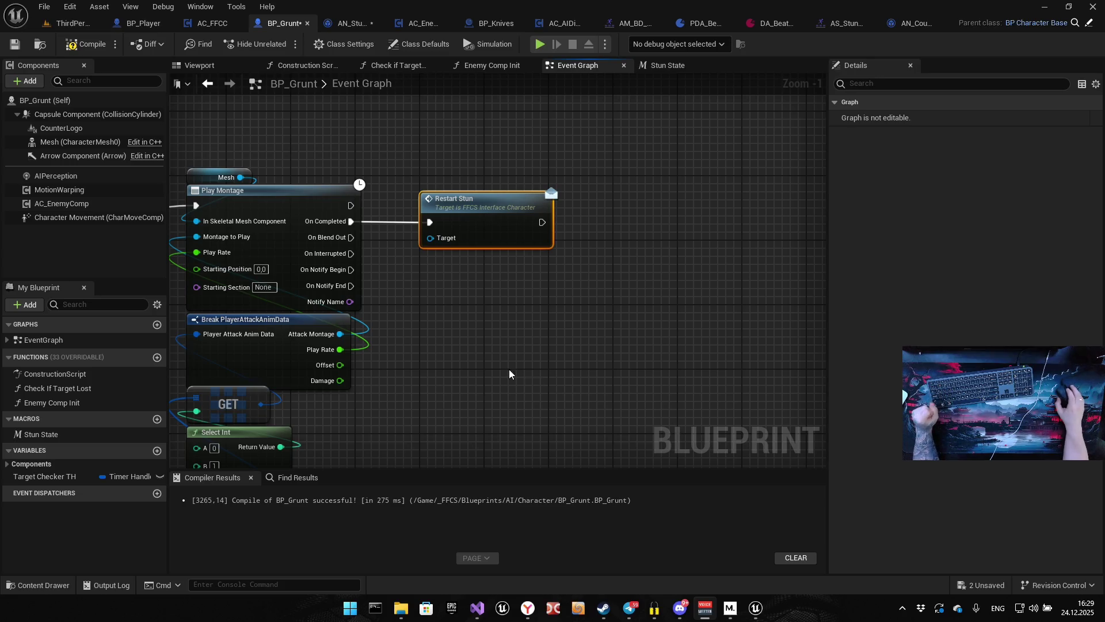
Replace the old Restart Stun node with a new one added from On Completed.
{"action": "left_click_drag", "start_coordinate": [556, 361], "coordinate": [553, 358]}
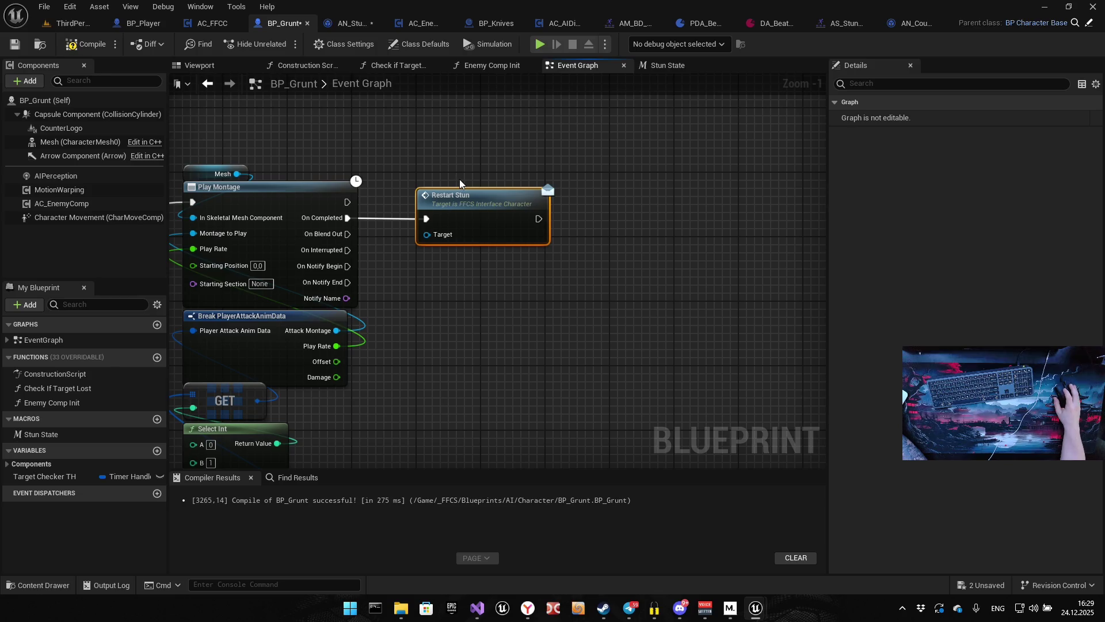
{"action": "key", "text": "Delete"}
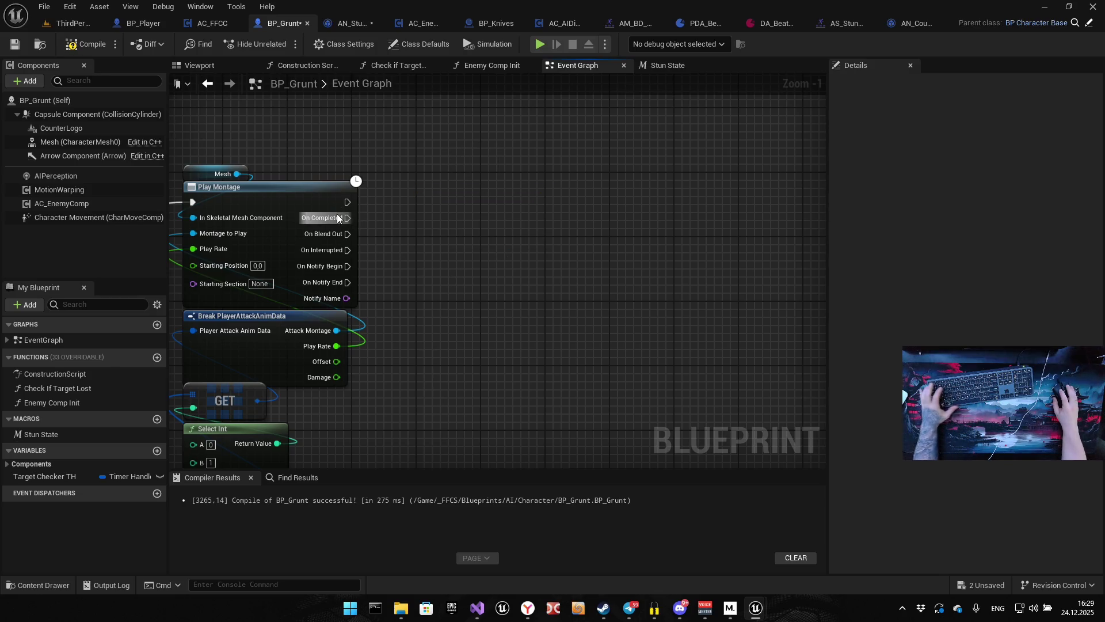
{"action": "left_click_drag", "start_coordinate": [347, 218], "coordinate": [449, 213]}
{"action": "type", "text": "restart"}
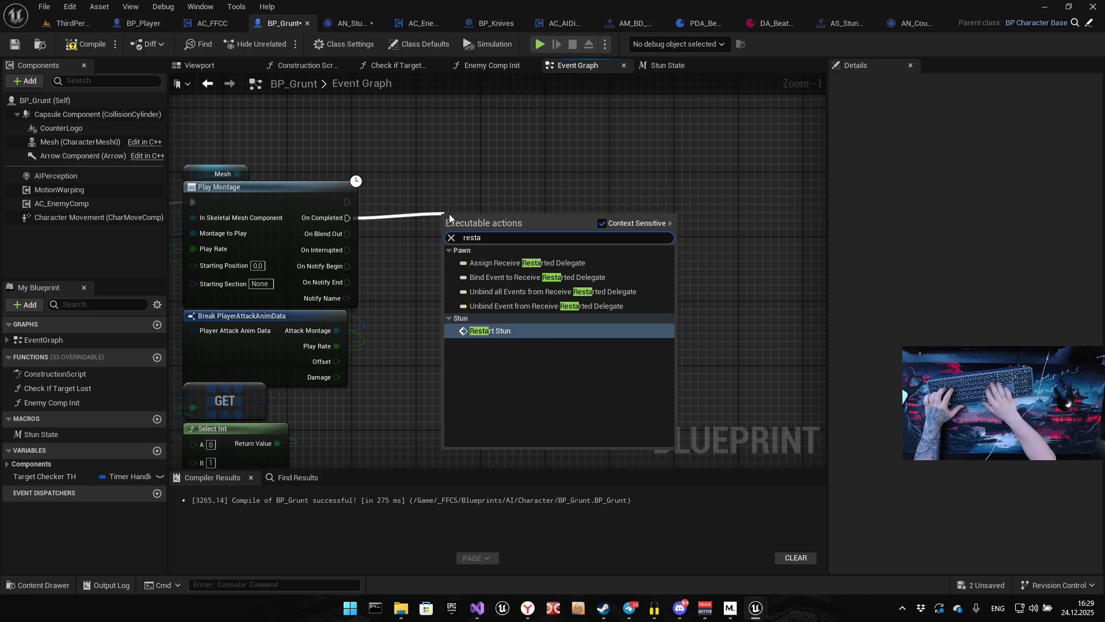
{"action": "key", "text": "Return"}
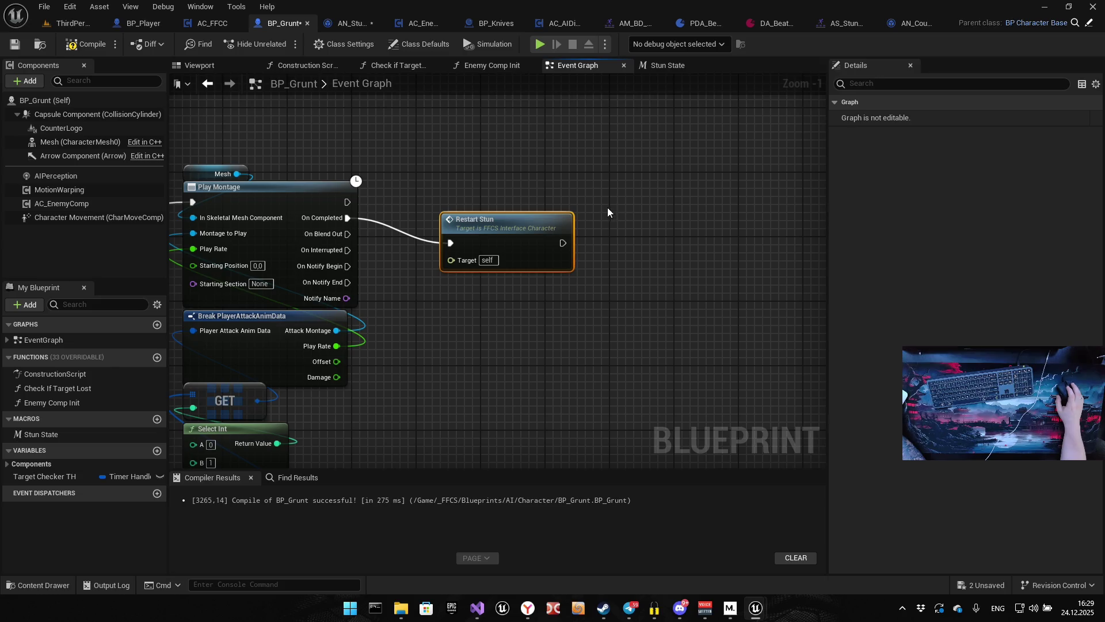
Wire Restart Stun's output into the Branch node.
{"action": "scroll", "coordinate": [611, 222], "scroll_direction": "down", "scroll_amount": 4}
{"action": "mouse_move", "coordinate": [495, 127]}
{"action": "left_mouse_down"}
{"action": "mouse_move", "coordinate": [506, 137]}
{"action": "mouse_move", "coordinate": [515, 381]}
{"action": "mouse_move", "coordinate": [513, 347]}
{"action": "left_mouse_up"}
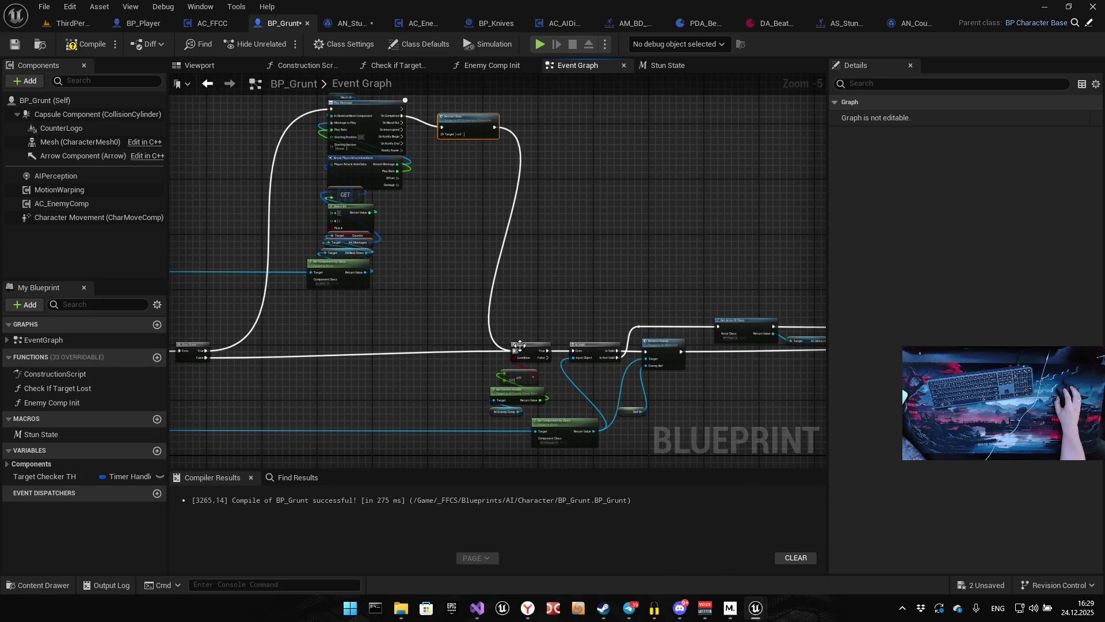
{"action": "left_click_drag", "start_coordinate": [461, 119], "coordinate": [444, 108]}
{"action": "left_click", "coordinate": [444, 108]}
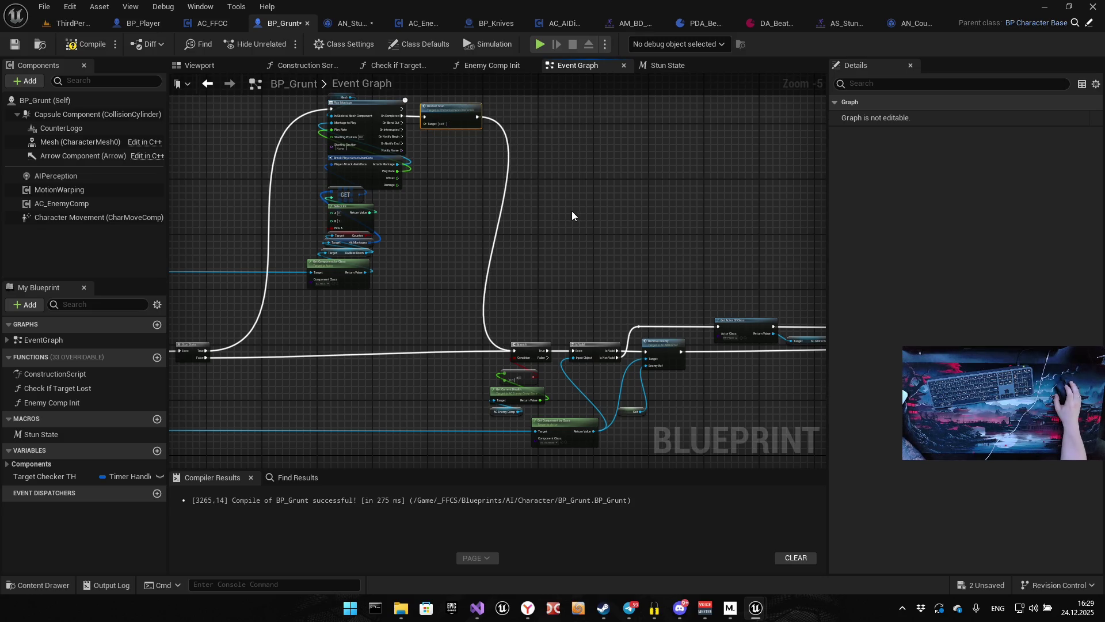
Move Restart Stun's trigger from On Completed to On Blend Out and recompile BP_Grunt.
{"action": "left_click_drag", "start_coordinate": [483, 220], "coordinate": [516, 271]}
{"action": "scroll", "coordinate": [483, 211], "scroll_direction": "up", "scroll_amount": 5}
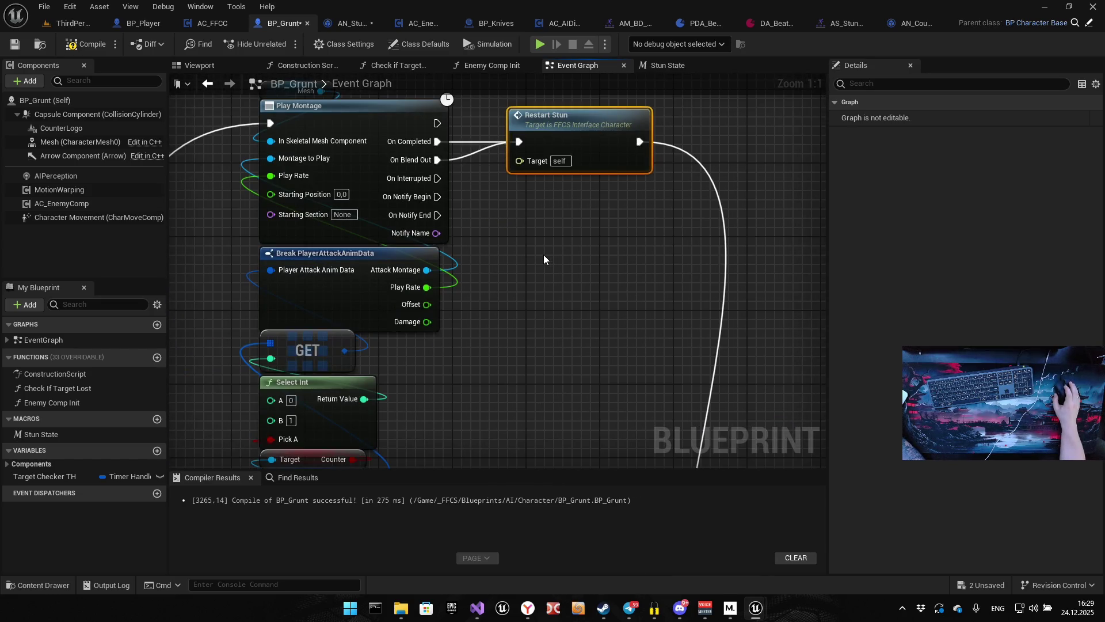
{"action": "left_click", "coordinate": [437, 141], "text": "alt"}
{"action": "left_click_drag", "start_coordinate": [545, 134], "coordinate": [555, 153]}
{"action": "left_click", "coordinate": [537, 298]}
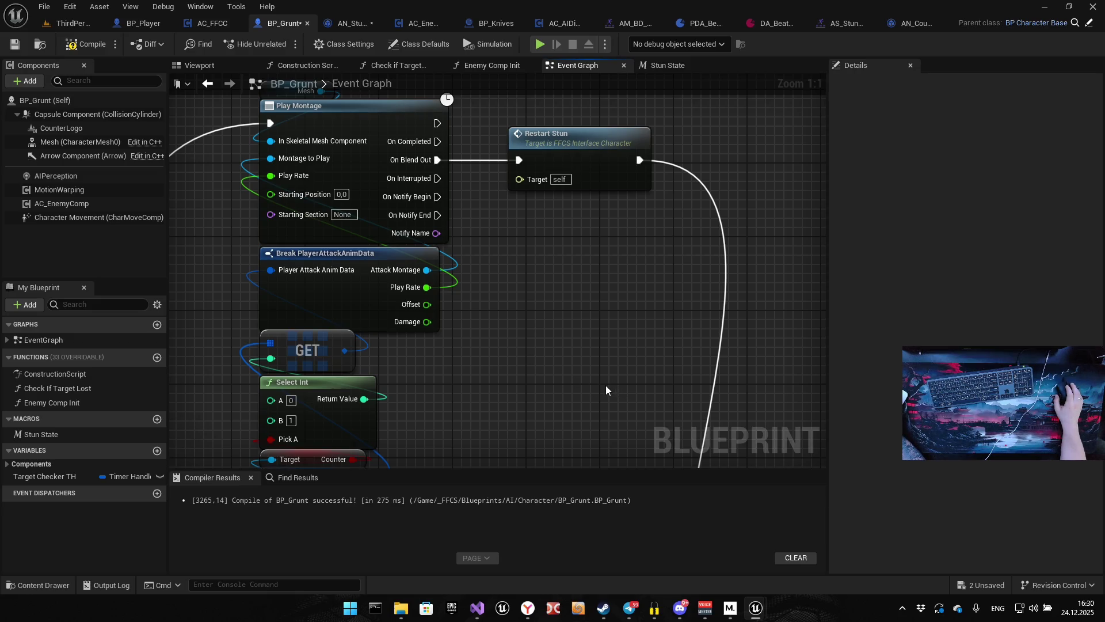
{"action": "left_click_drag", "start_coordinate": [555, 369], "coordinate": [655, 357]}
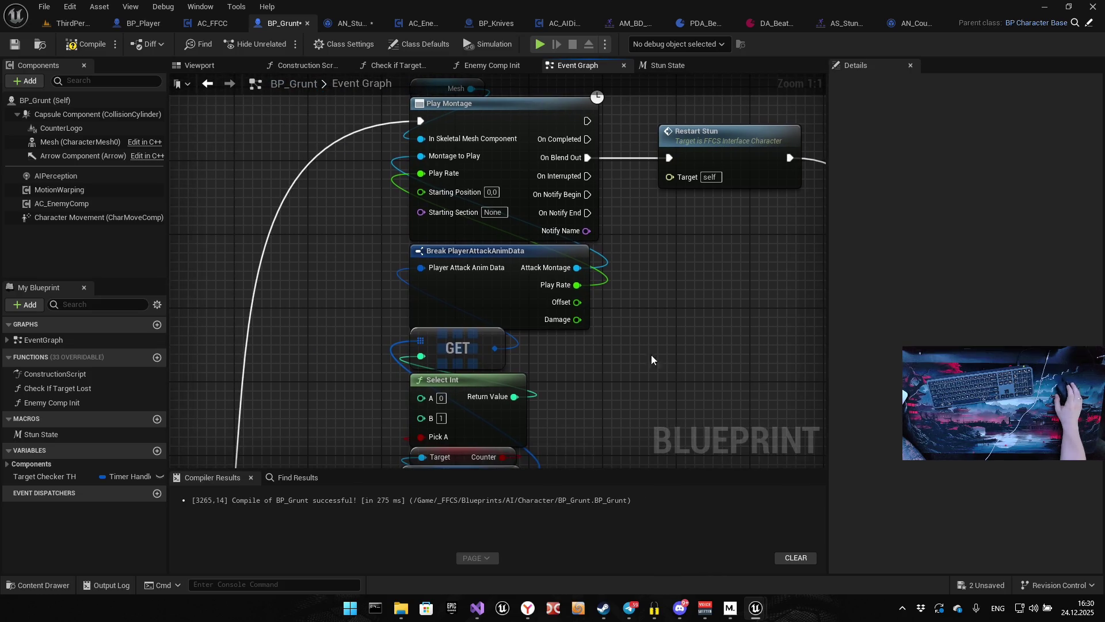
{"action": "left_click", "coordinate": [84, 45]}
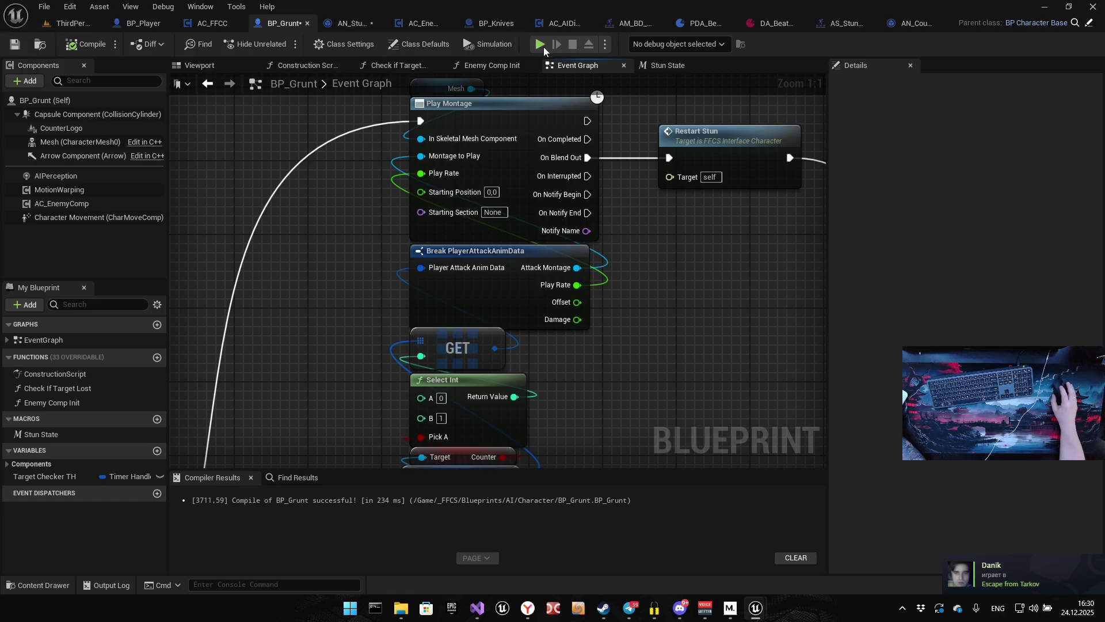
{"action": "key", "text": "alt+p"}
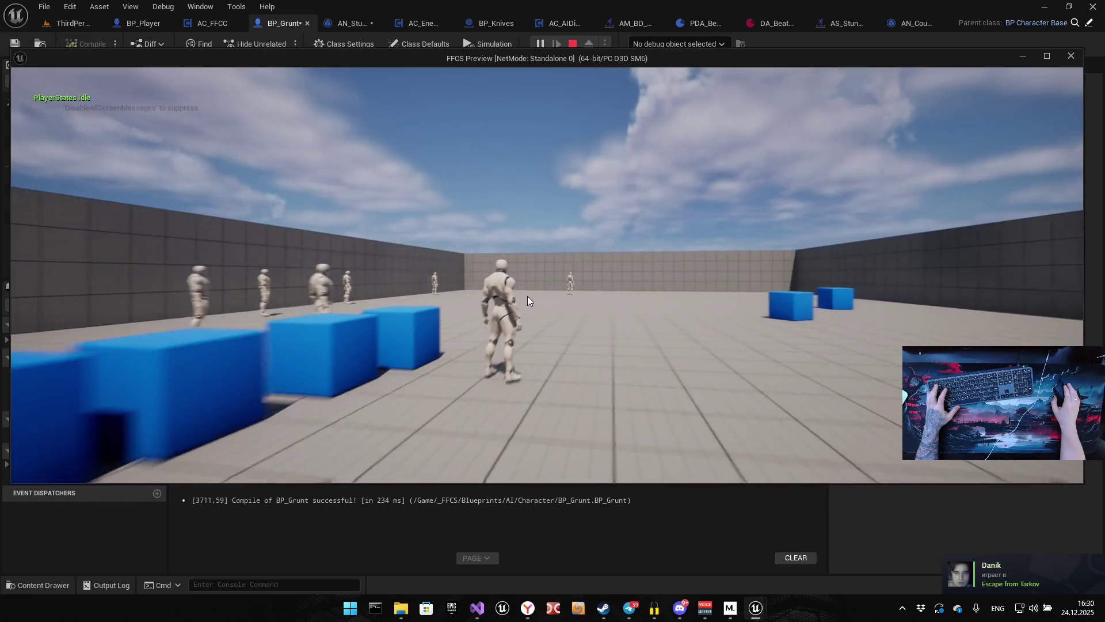
{"action": "key", "text": "w"}
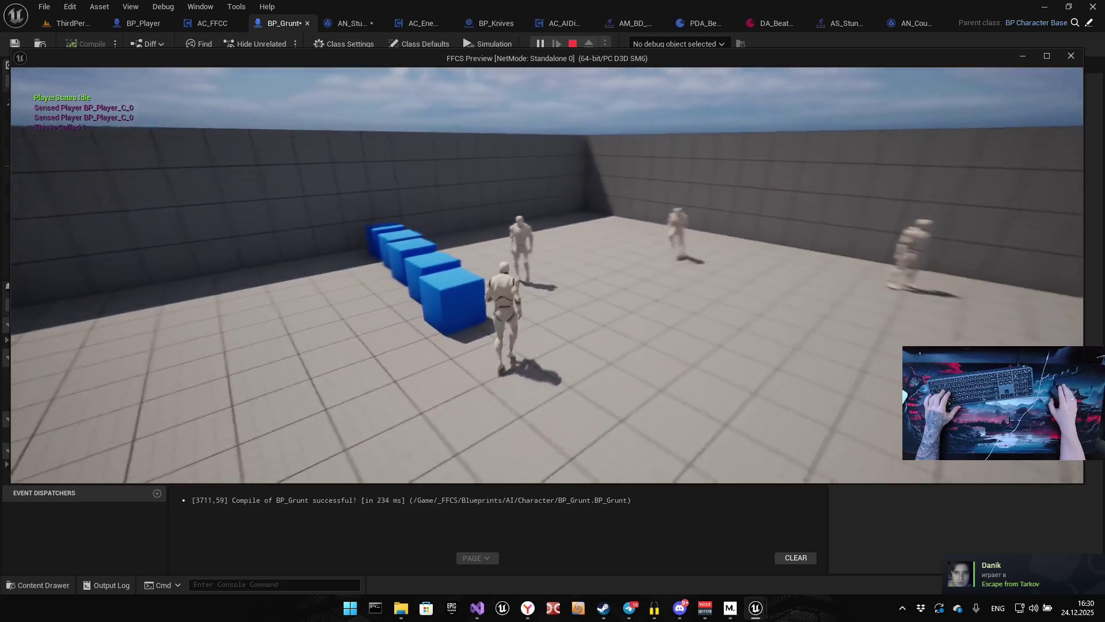
{"action": "key", "text": "w"}
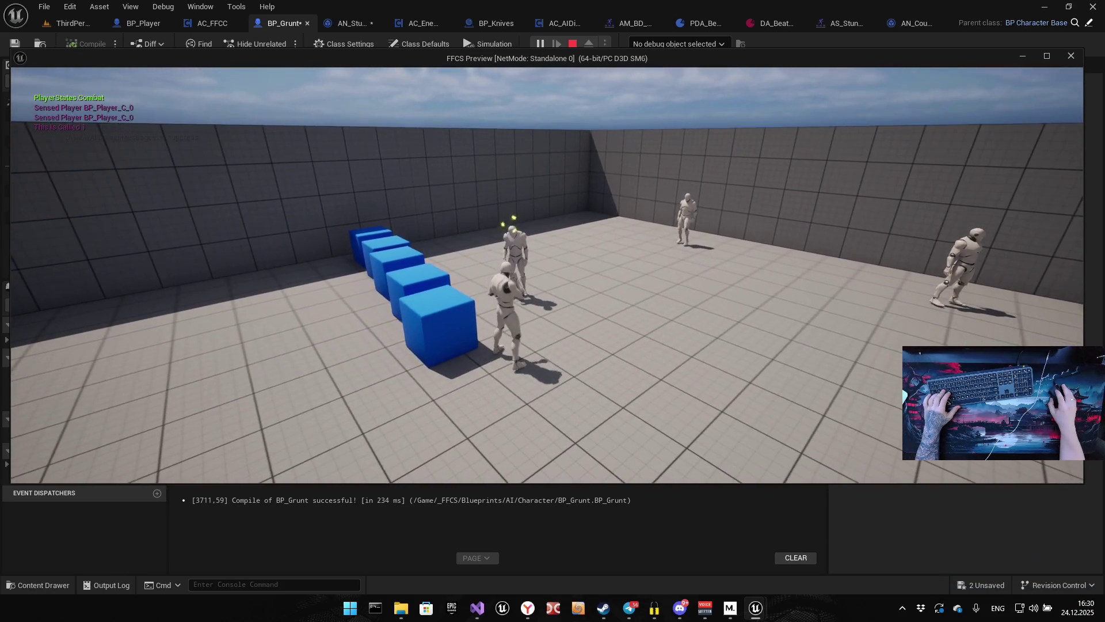
{"action": "key", "text": "w"}
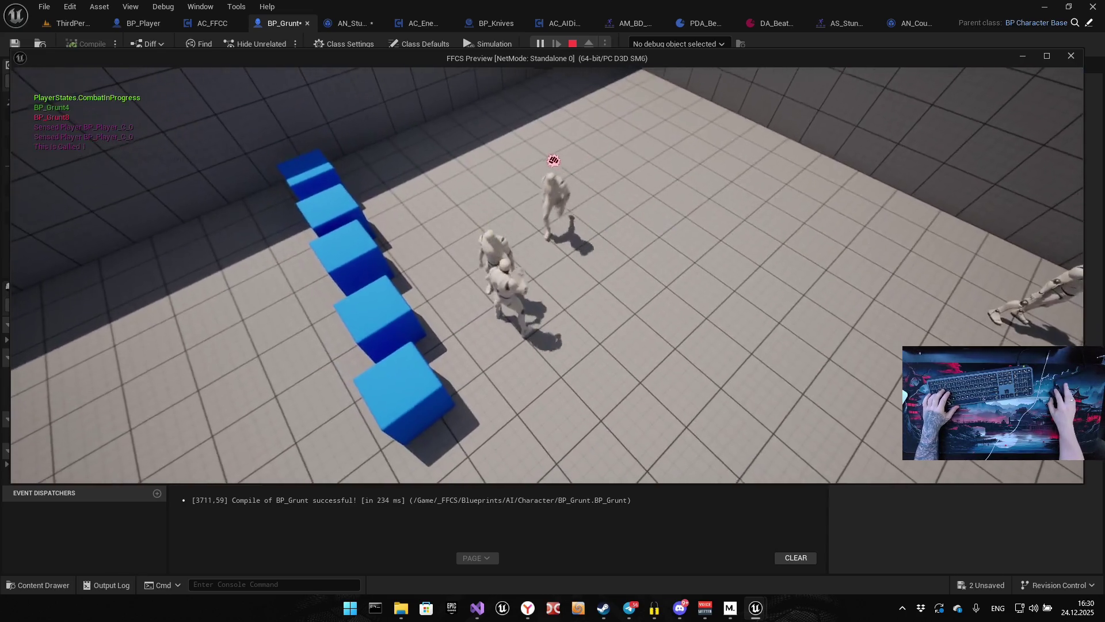
{"action": "key", "text": "e"}
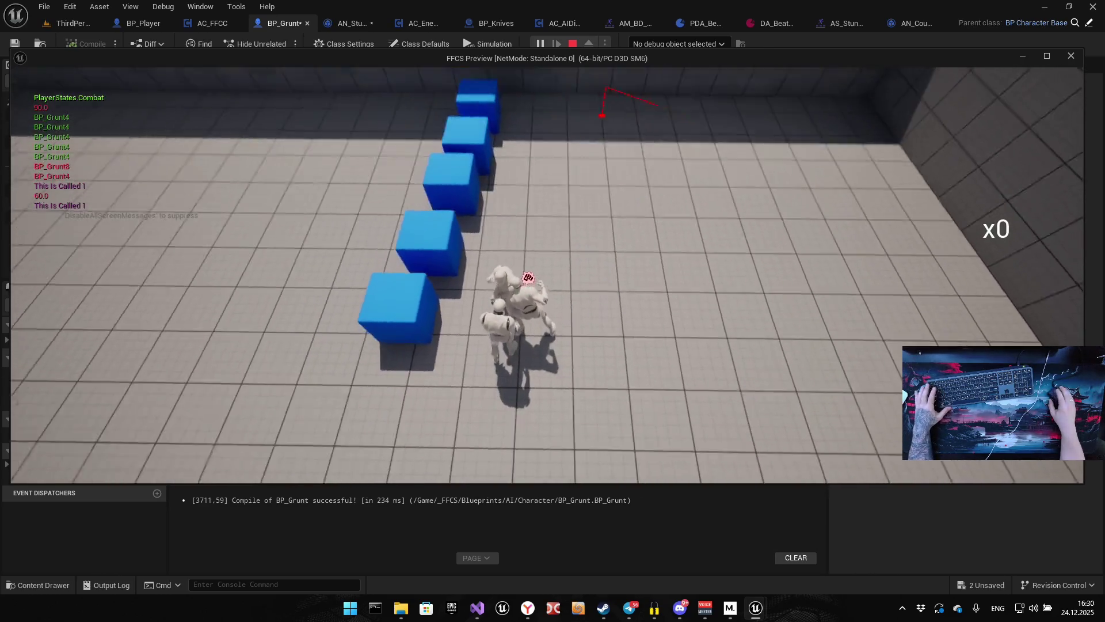
{"action": "key", "text": "Escape"}
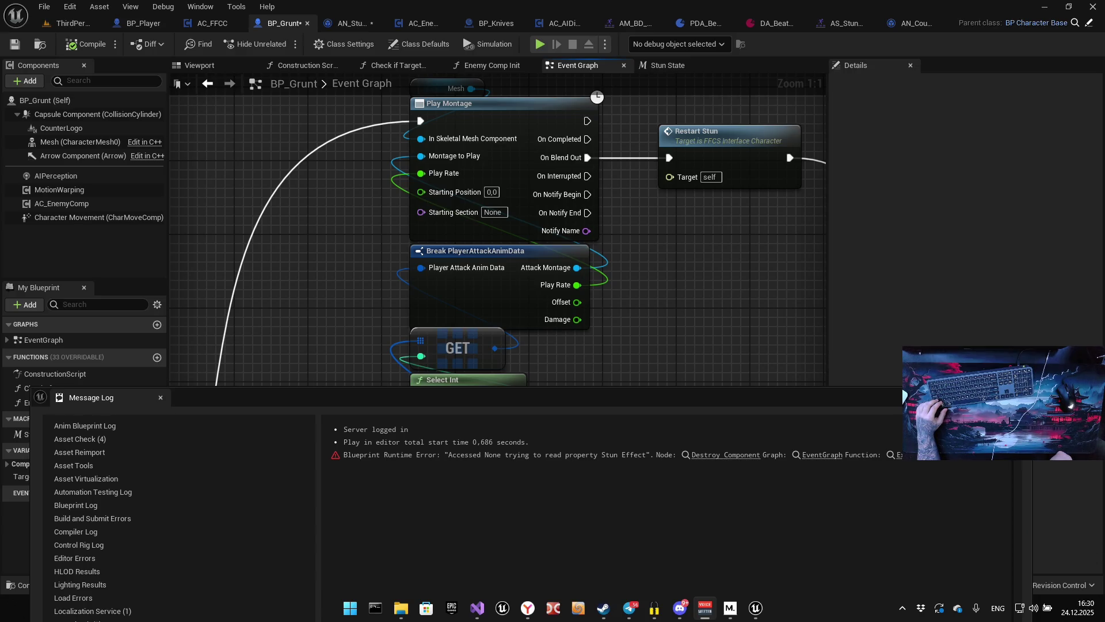
{"action": "left_click", "coordinate": [747, 386]}
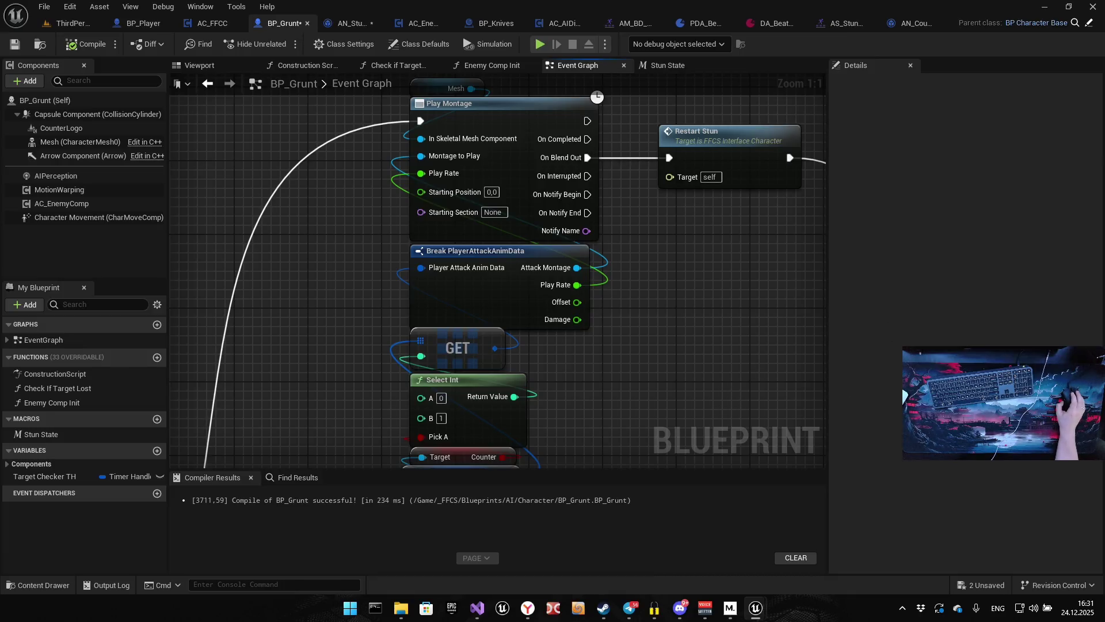
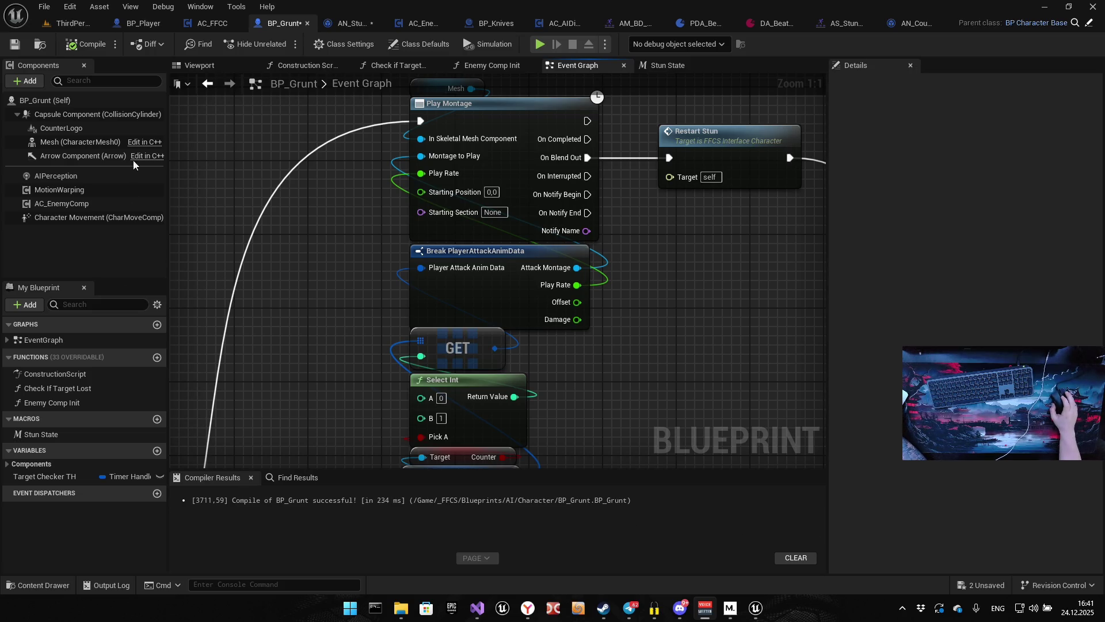
Find and open the AM_BD_PunchLeft montage from the project assets.
{"action": "left_click", "coordinate": [624, 22]}
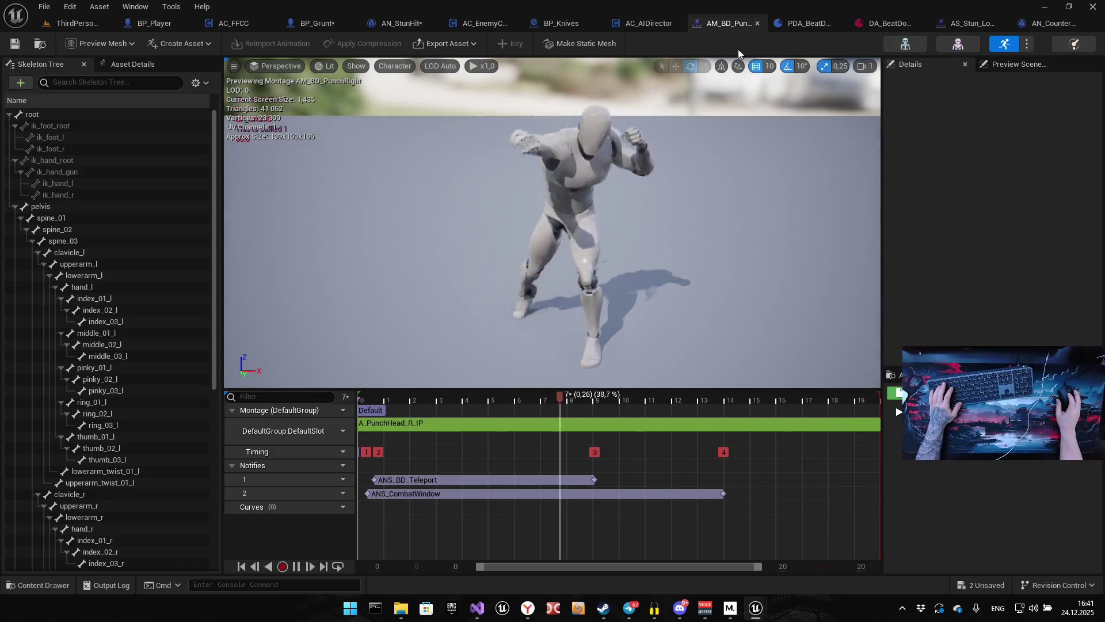
{"action": "key", "text": "ctrl+space"}
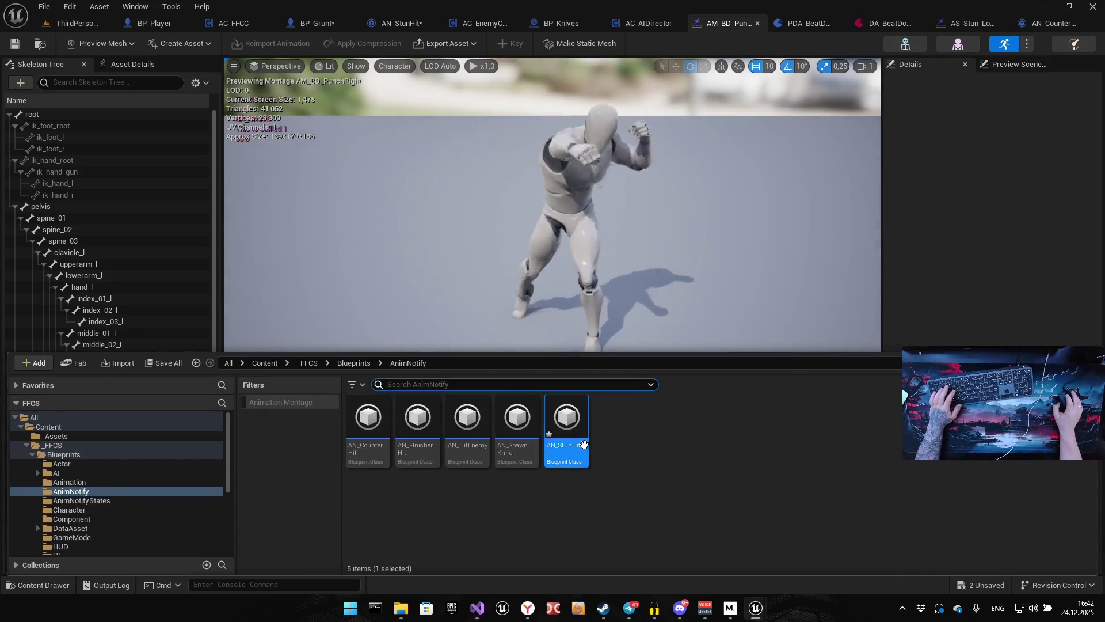
{"action": "key", "text": "ctrl+space"}
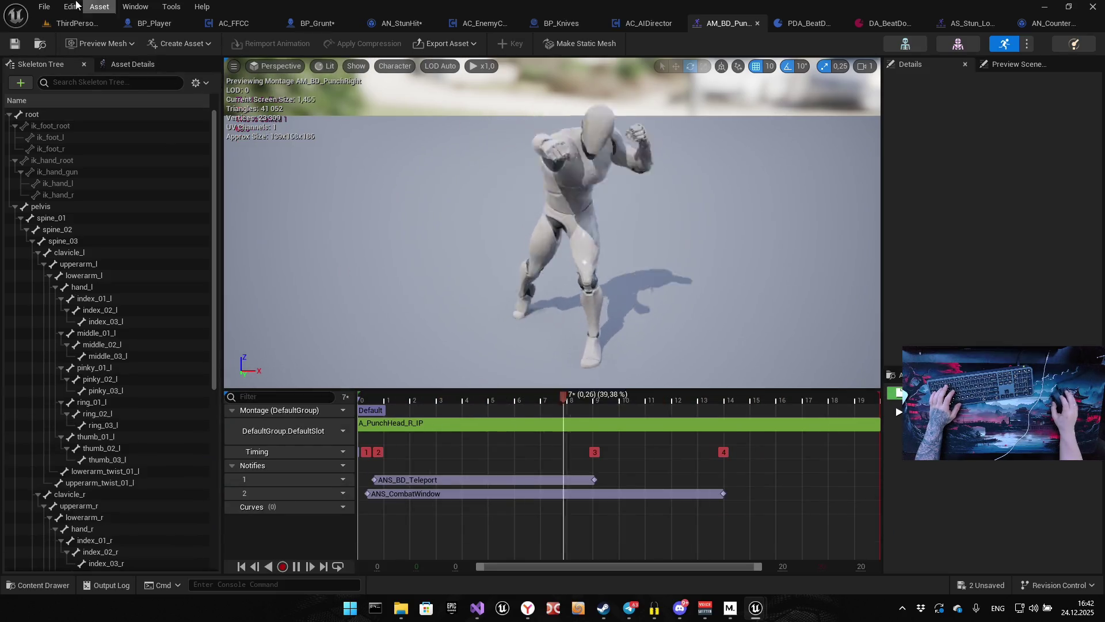
{"action": "left_click", "coordinate": [43, 47]}
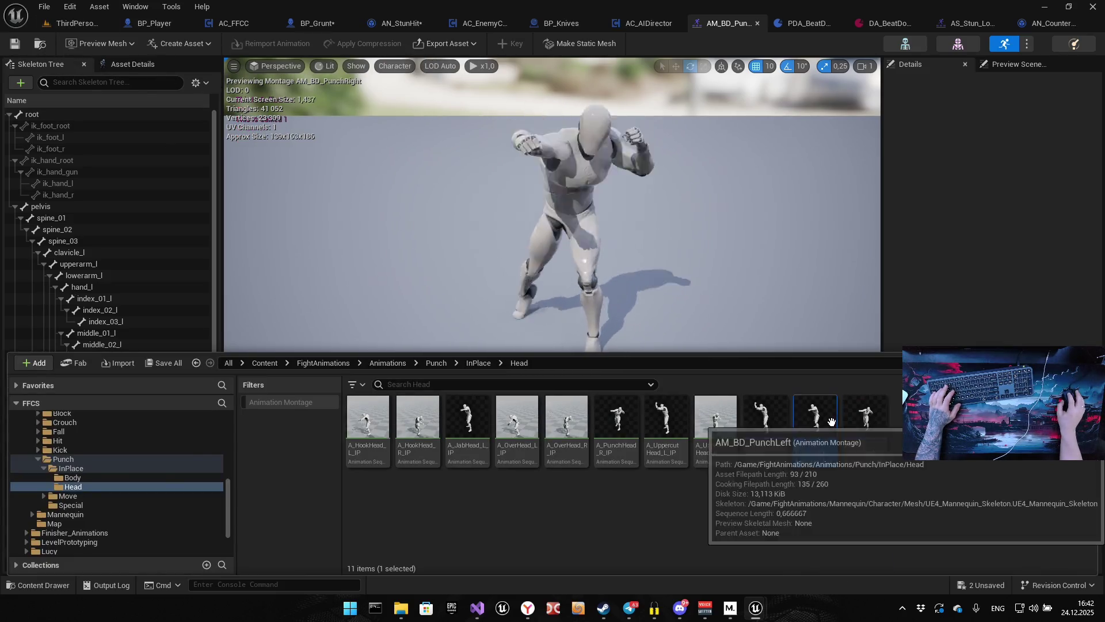
{"action": "double_click", "coordinate": [785, 423]}
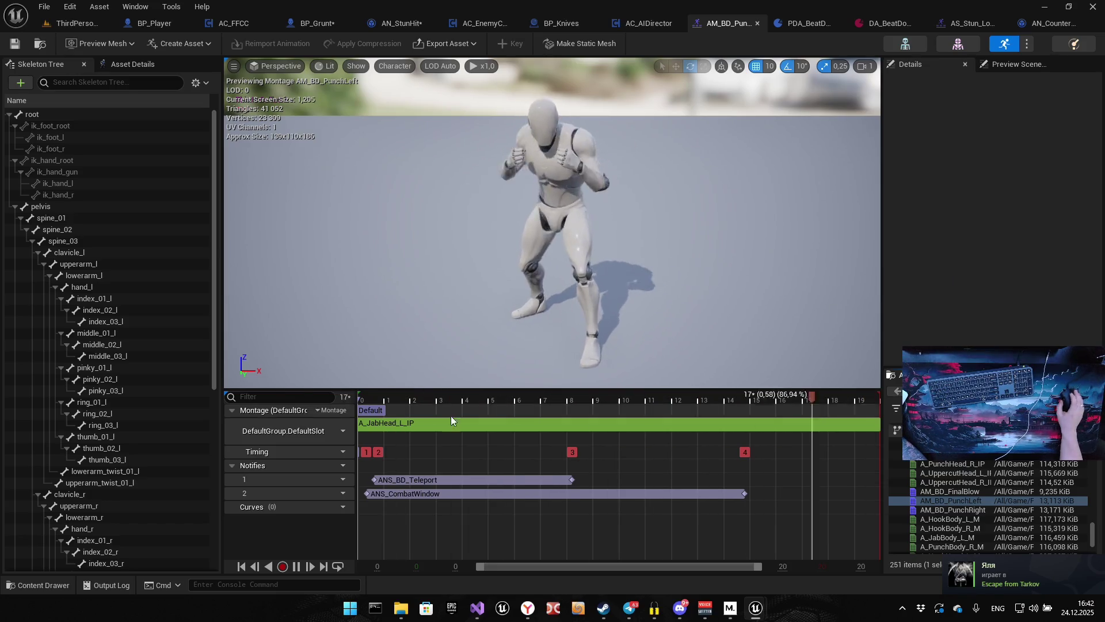
Add a third notify track and place an AN_StunHit notify at the impact, 0.266 s (frame 8).
{"action": "left_click", "coordinate": [345, 480]}
{"action": "left_click", "coordinate": [373, 492]}
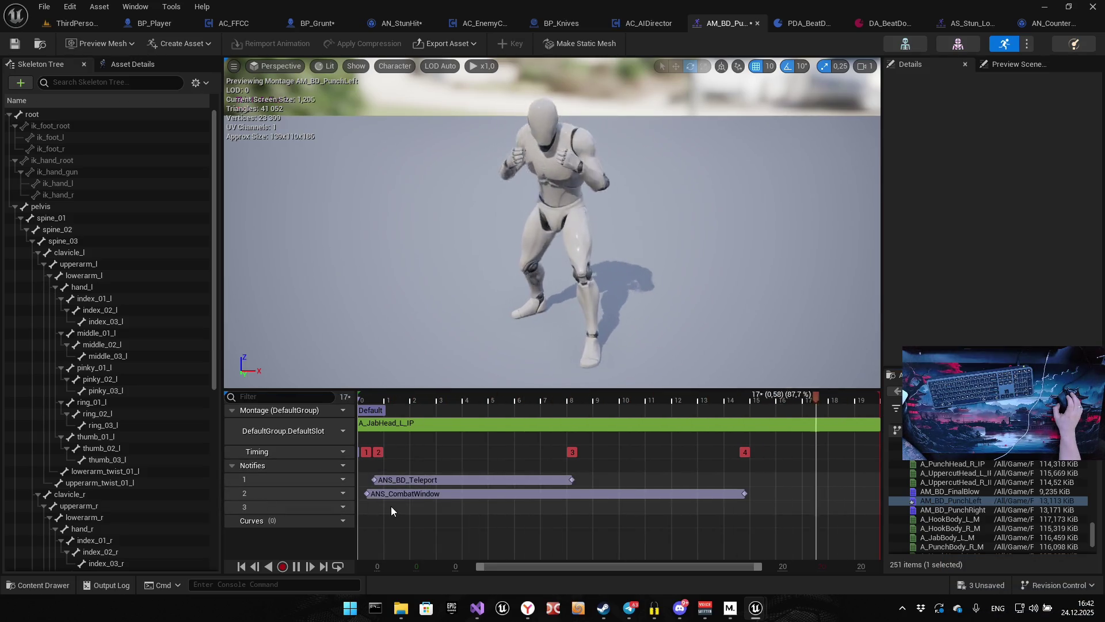
{"action": "right_click", "coordinate": [392, 506]}
{"action": "mouse_move", "coordinate": [445, 531]}
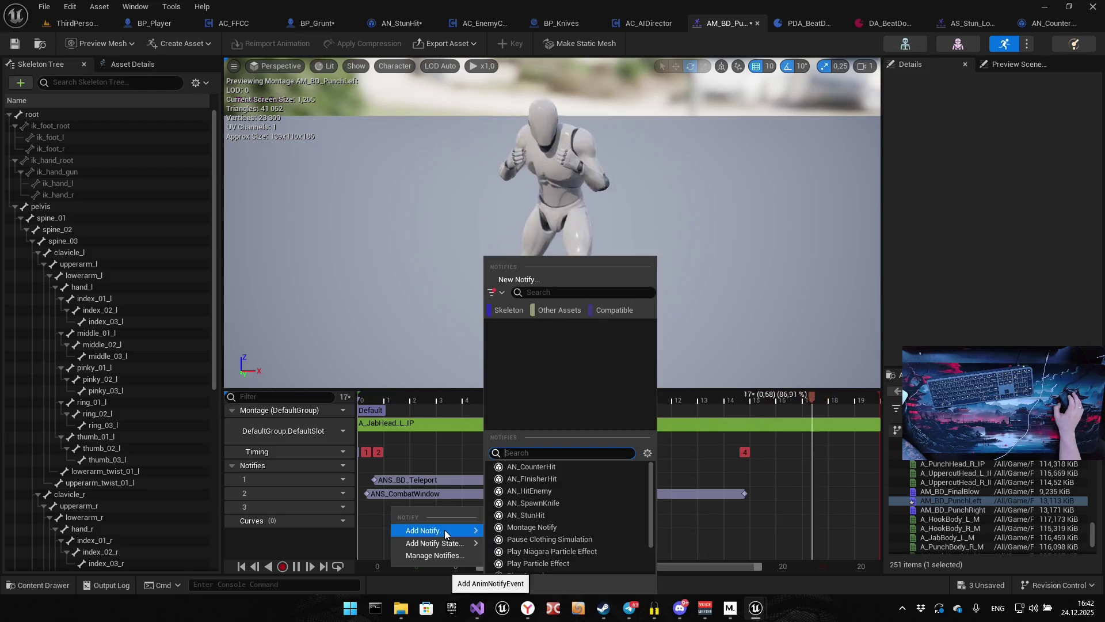
{"action": "left_click", "coordinate": [550, 515]}
{"action": "left_click_drag", "start_coordinate": [403, 508], "coordinate": [569, 502]}
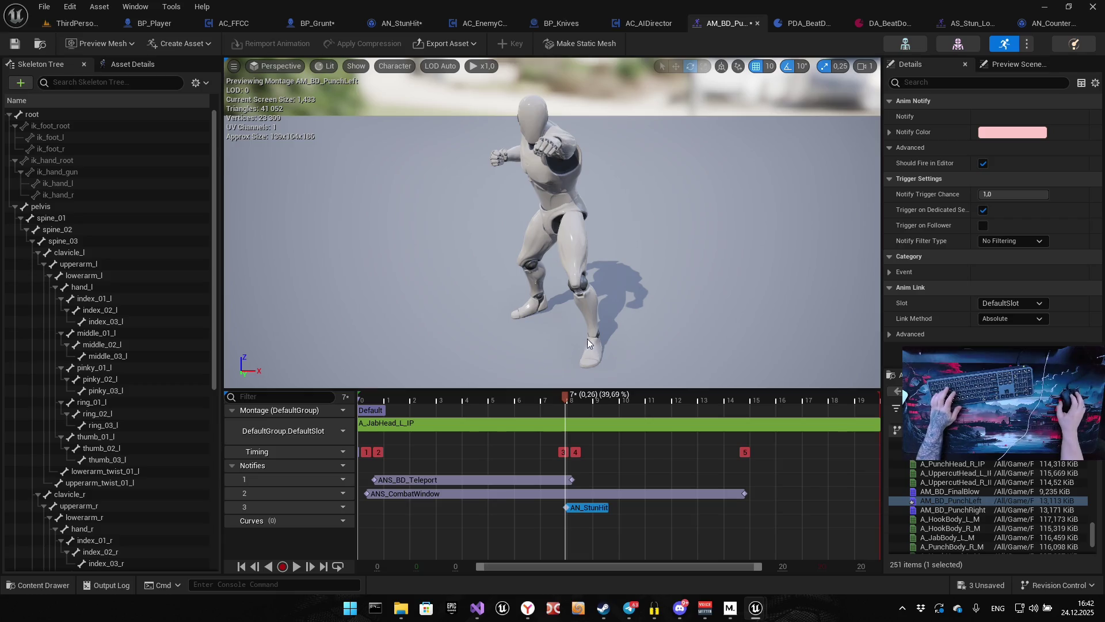
{"action": "left_click", "coordinate": [36, 47]}
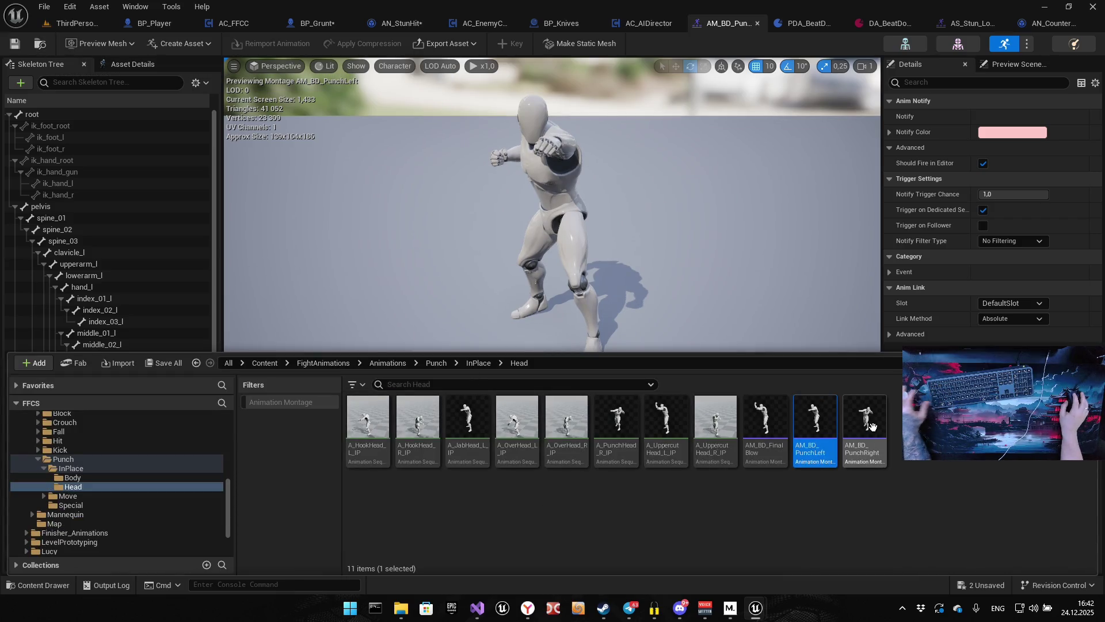
Open AM_BD_PunchRight and add a third notify track to it.
{"action": "double_click", "coordinate": [872, 427]}
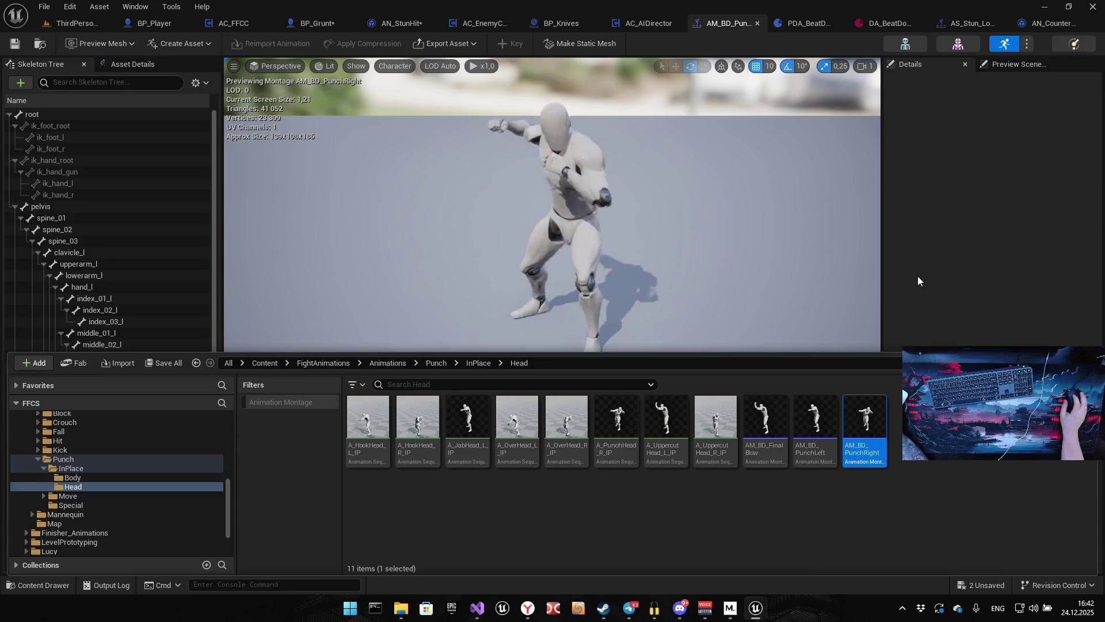
{"action": "left_click", "coordinate": [914, 278]}
{"action": "left_click", "coordinate": [338, 465]}
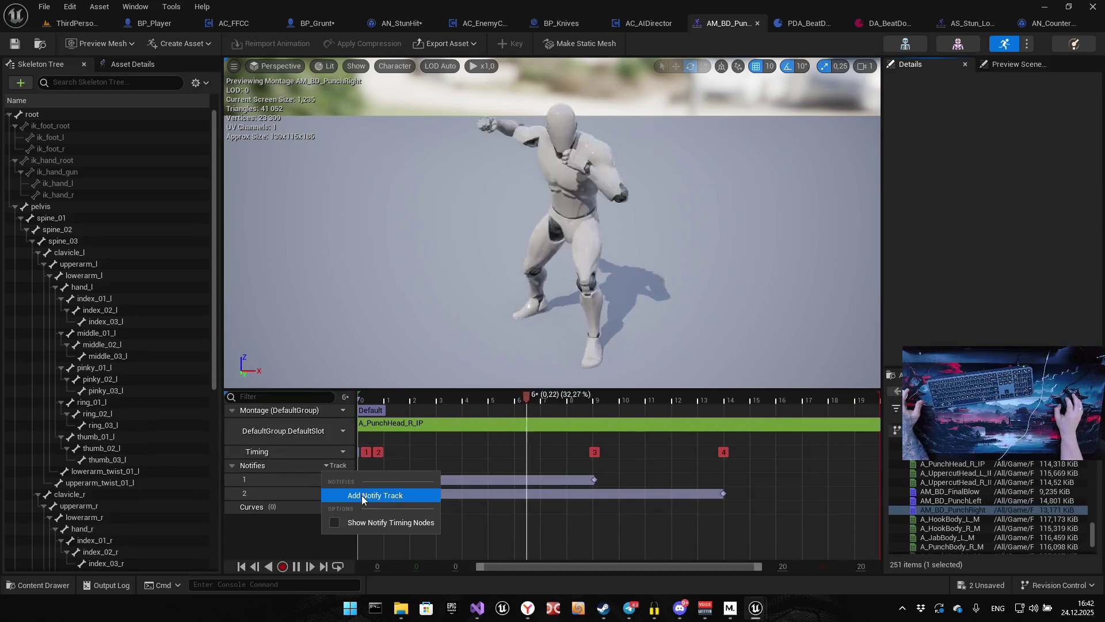
{"action": "left_click", "coordinate": [370, 493]}
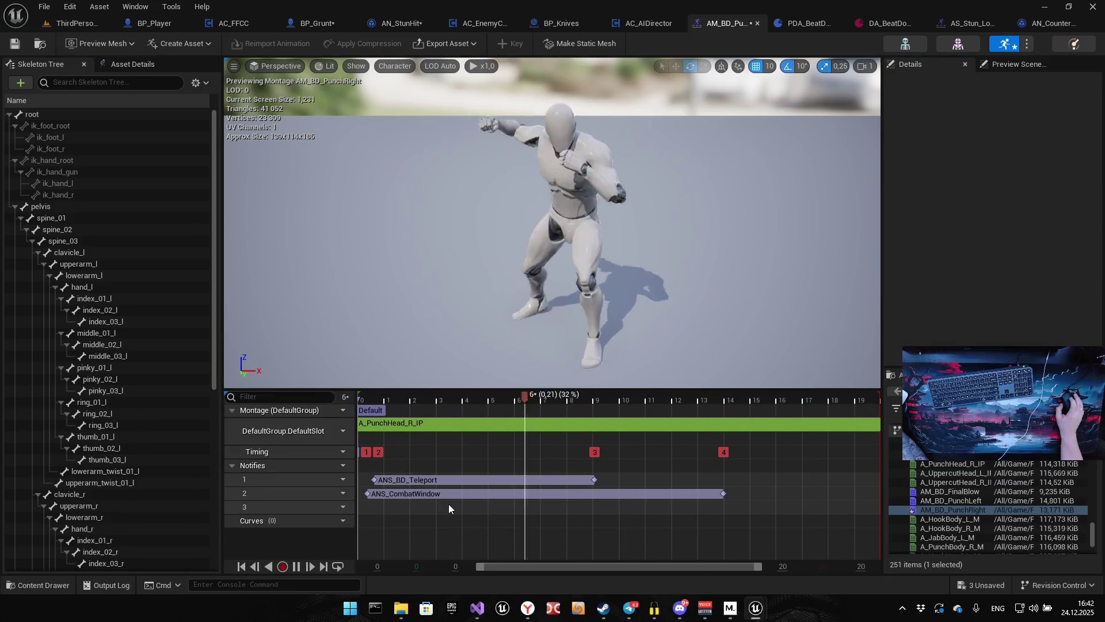
Place an AN_StunHit notify on track 3 at the impact frame 8 and save the montage.
{"action": "right_click", "coordinate": [448, 503]}
{"action": "mouse_move", "coordinate": [495, 528]}
{"action": "left_click", "coordinate": [587, 515]}
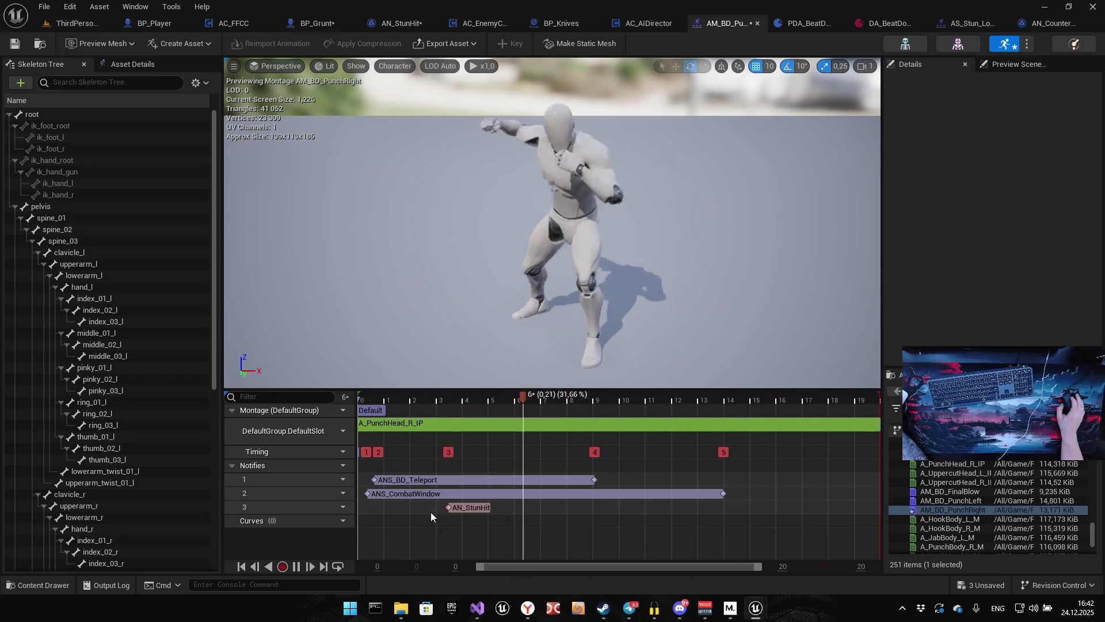
{"action": "mouse_move", "coordinate": [462, 509]}
{"action": "left_mouse_down"}
{"action": "mouse_move", "coordinate": [585, 498]}
{"action": "mouse_move", "coordinate": [562, 499]}
{"action": "mouse_move", "coordinate": [572, 505]}
{"action": "left_mouse_up"}
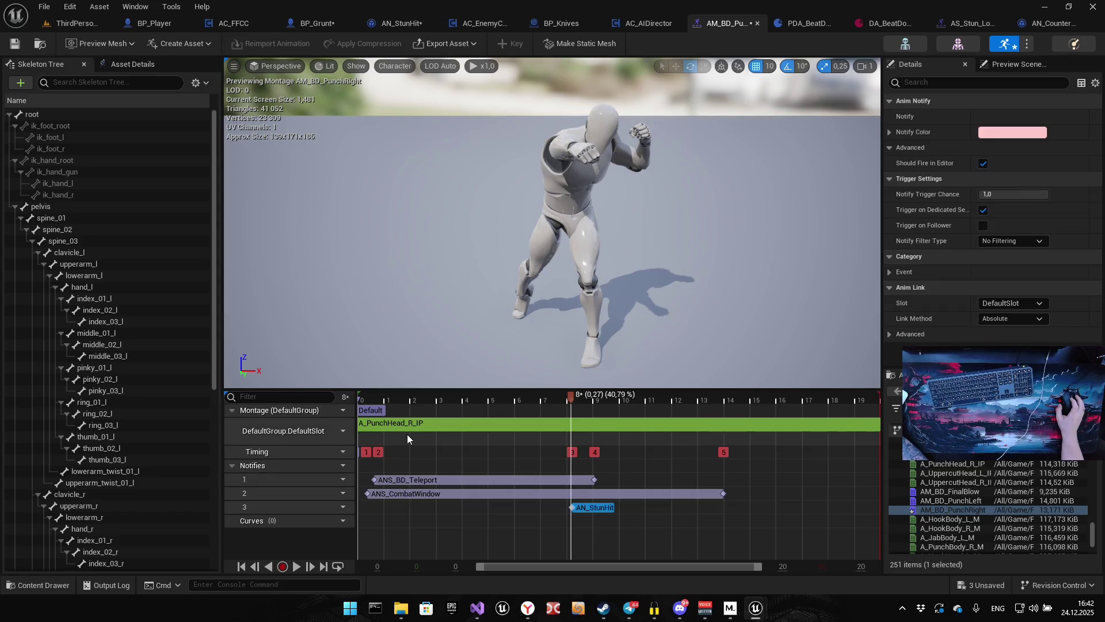
{"action": "left_click", "coordinate": [14, 43]}
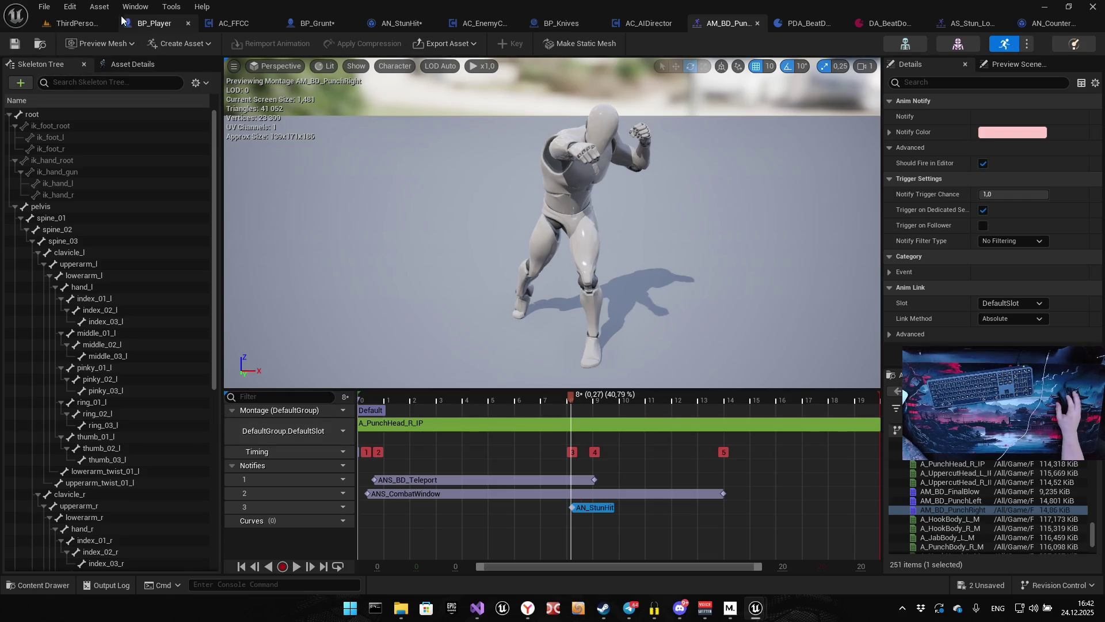
{"action": "left_click", "coordinate": [96, 26]}
Run two Play-In-Editor tests of ThirdPersonMap to check the stun hits, stopping each with Esc.
{"action": "key", "text": "alt+p"}
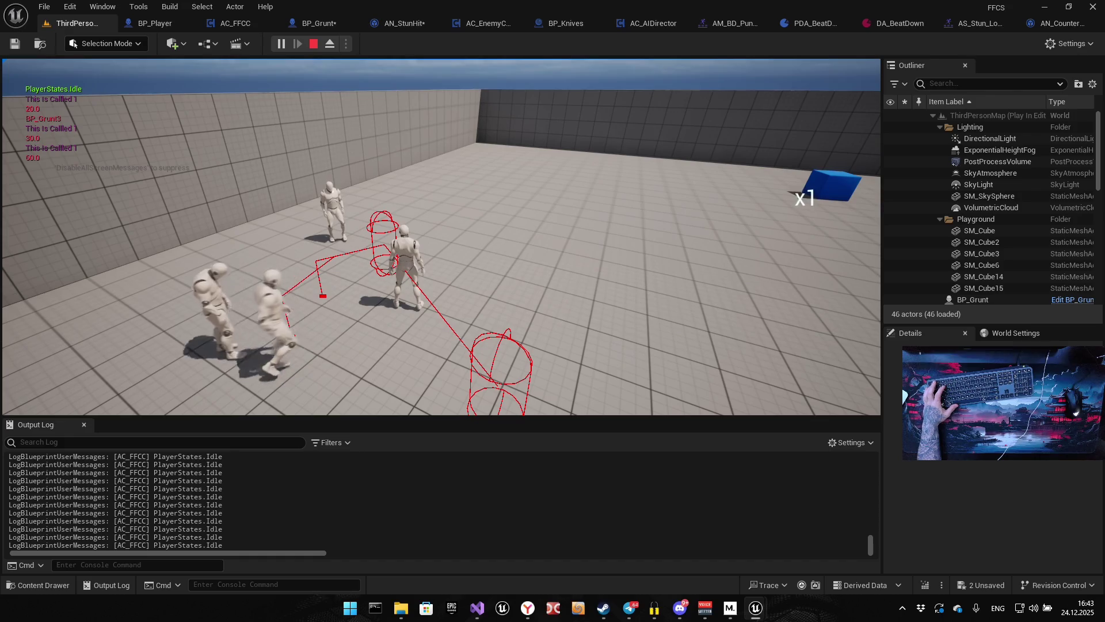
{"action": "key", "text": "Escape"}
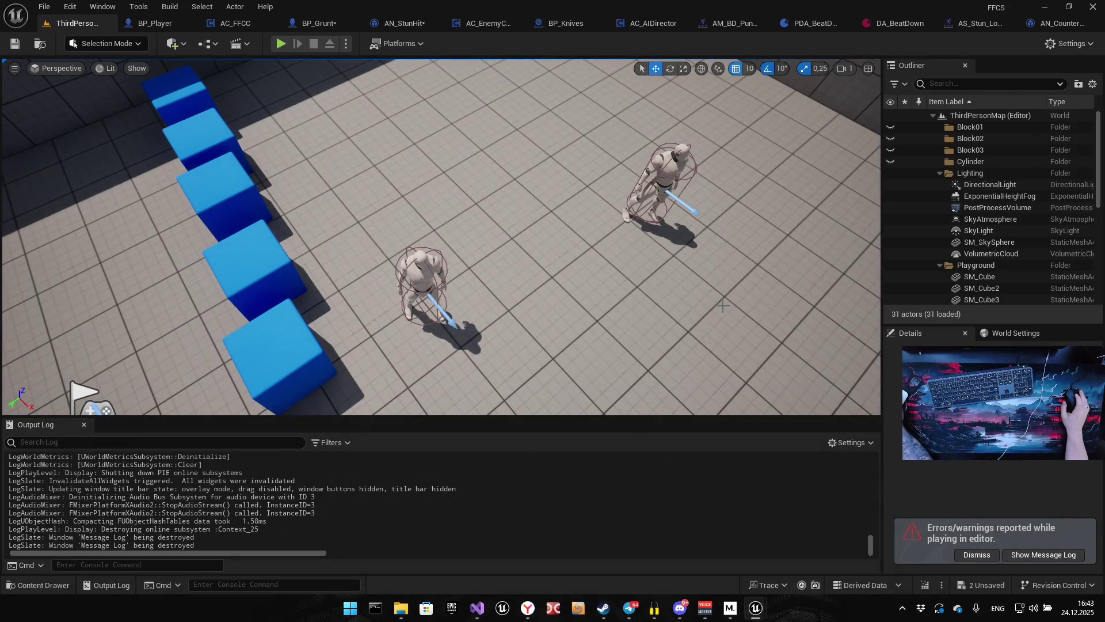
{"action": "left_click", "coordinate": [281, 44]}
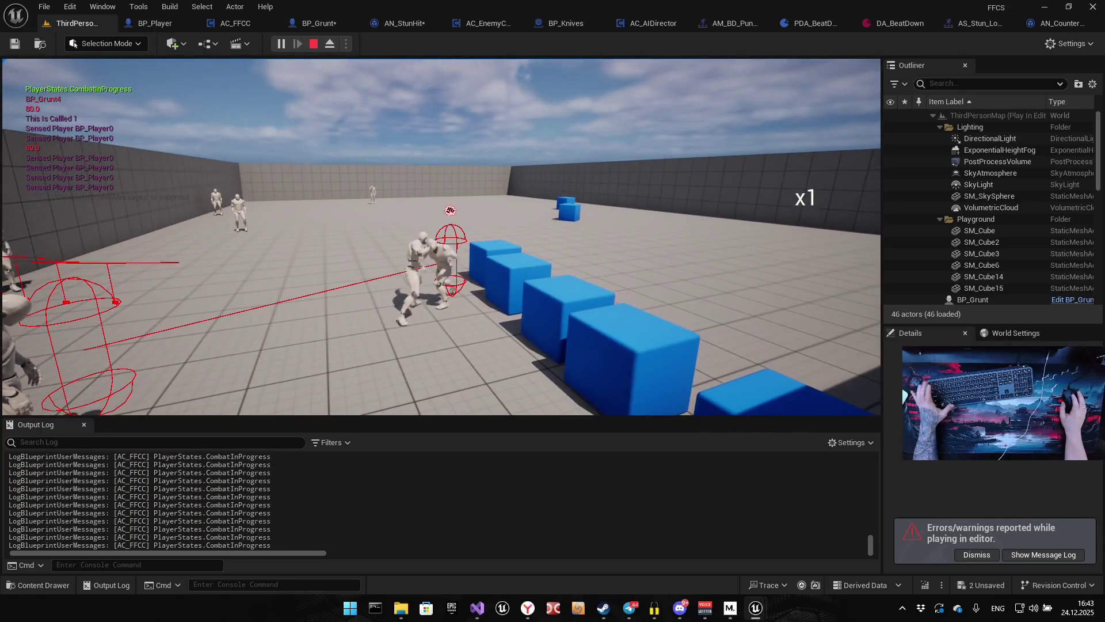
{"action": "key", "text": "Escape"}
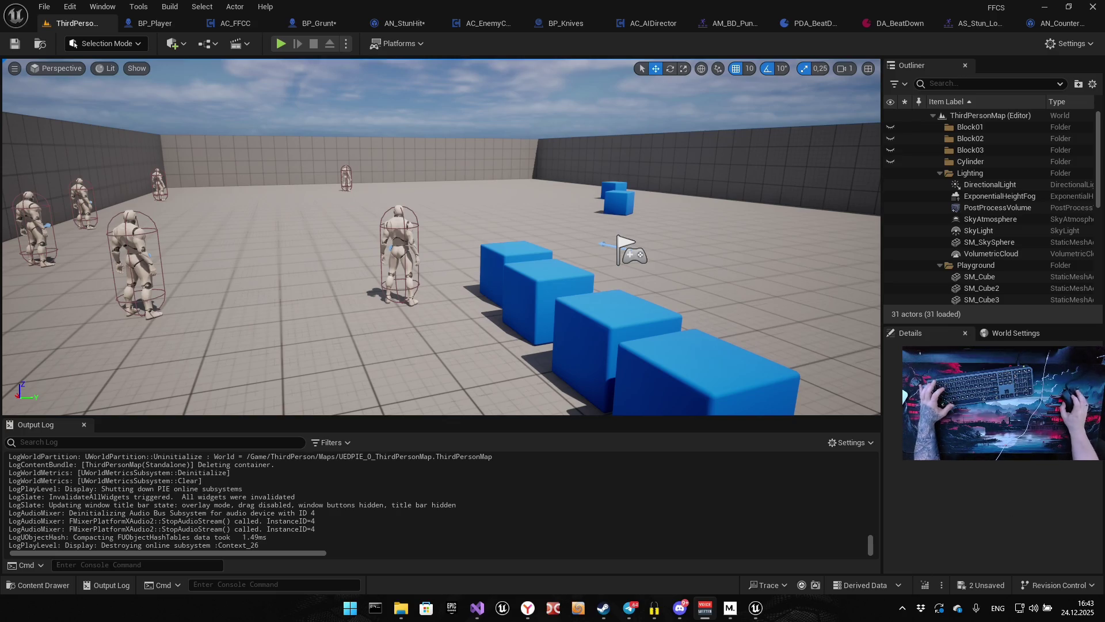
{"action": "left_click_drag", "start_coordinate": [449, 213], "coordinate": [401, 209]}
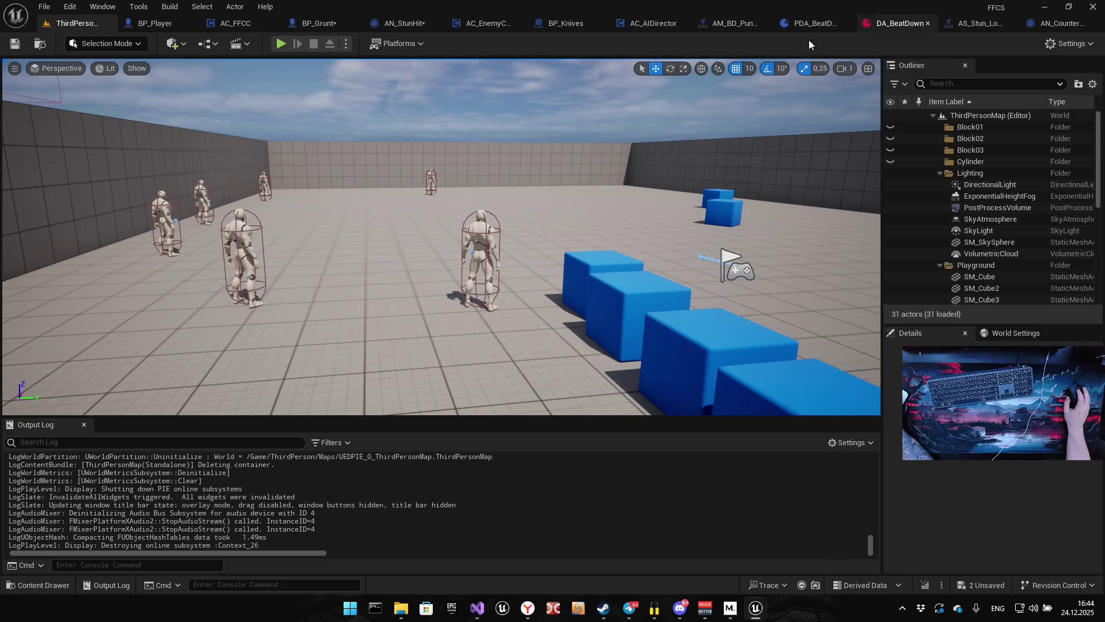
In AN_StunHit's Received Notify graph, open Get Counter Enemy's C++ source in Visual Studio, then minimize it.
{"action": "left_click", "coordinate": [403, 22]}
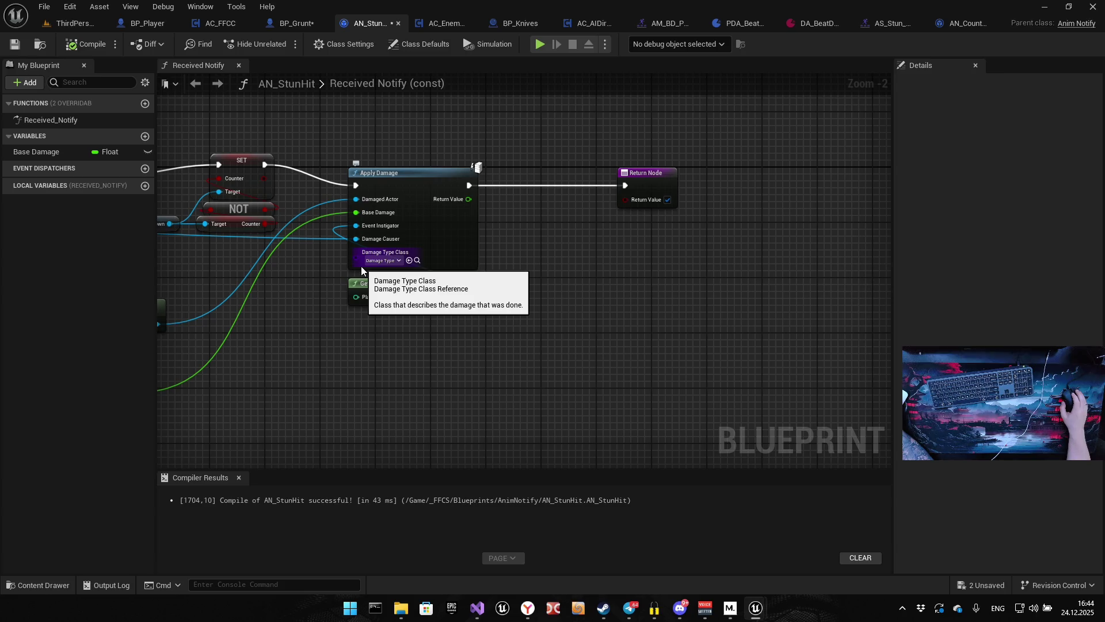
{"action": "left_click_drag", "start_coordinate": [398, 264], "coordinate": [701, 299]}
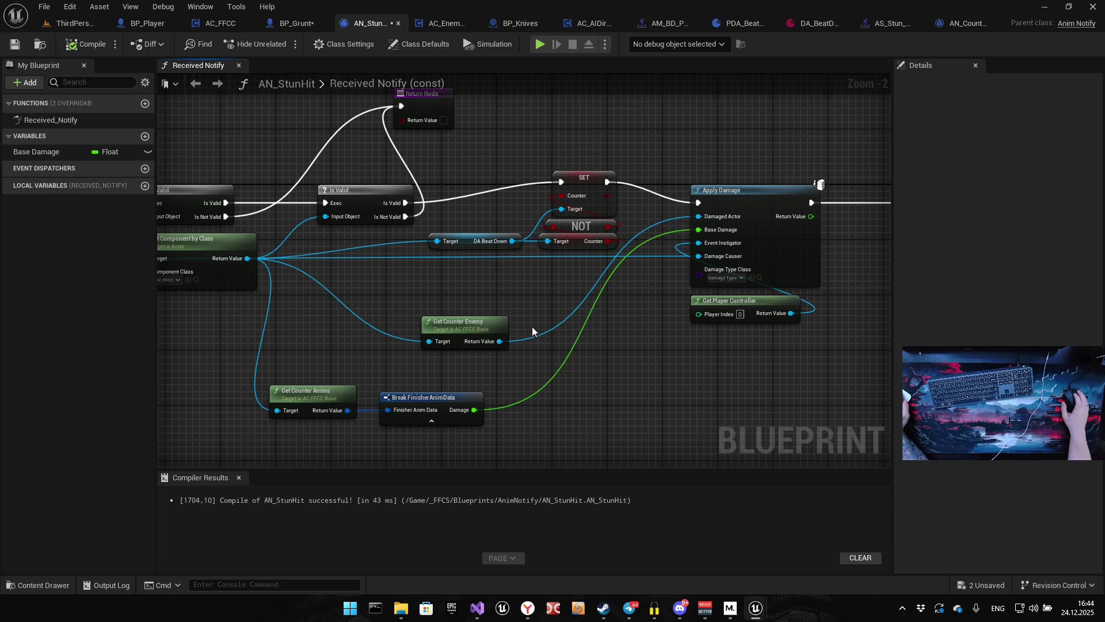
{"action": "left_click_drag", "start_coordinate": [540, 344], "coordinate": [622, 292]}
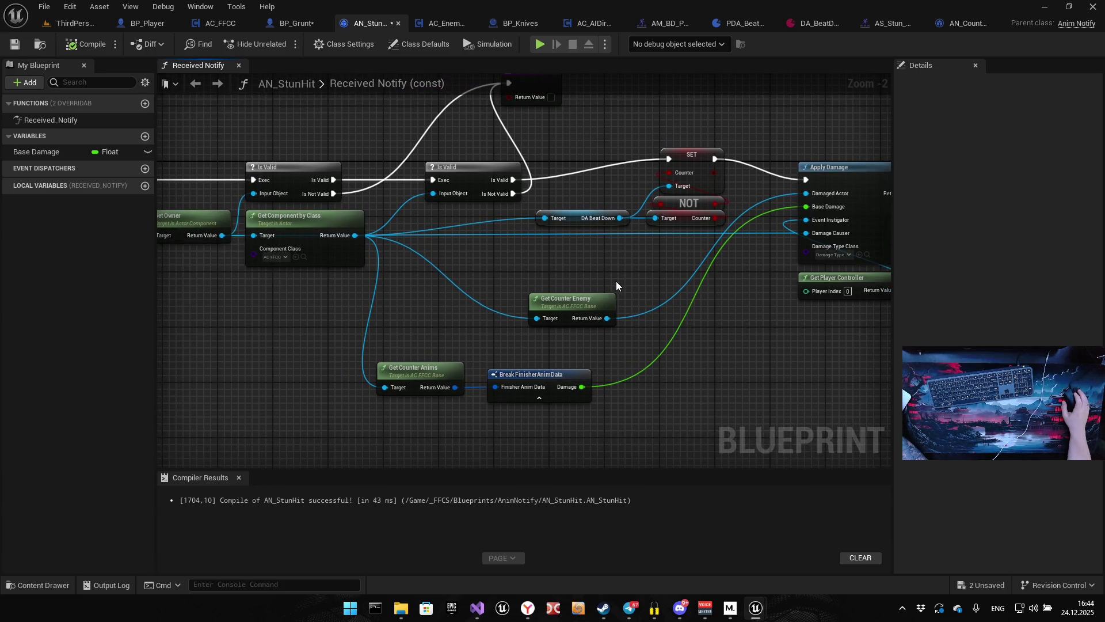
{"action": "left_click", "coordinate": [559, 291]}
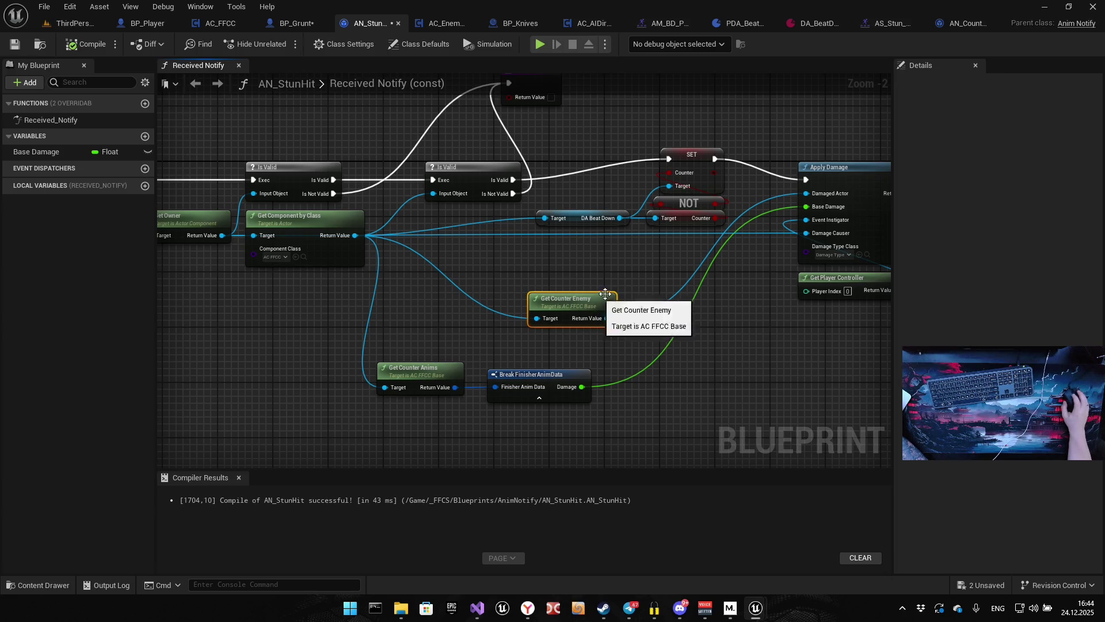
{"action": "left_click_drag", "start_coordinate": [476, 270], "coordinate": [550, 243]}
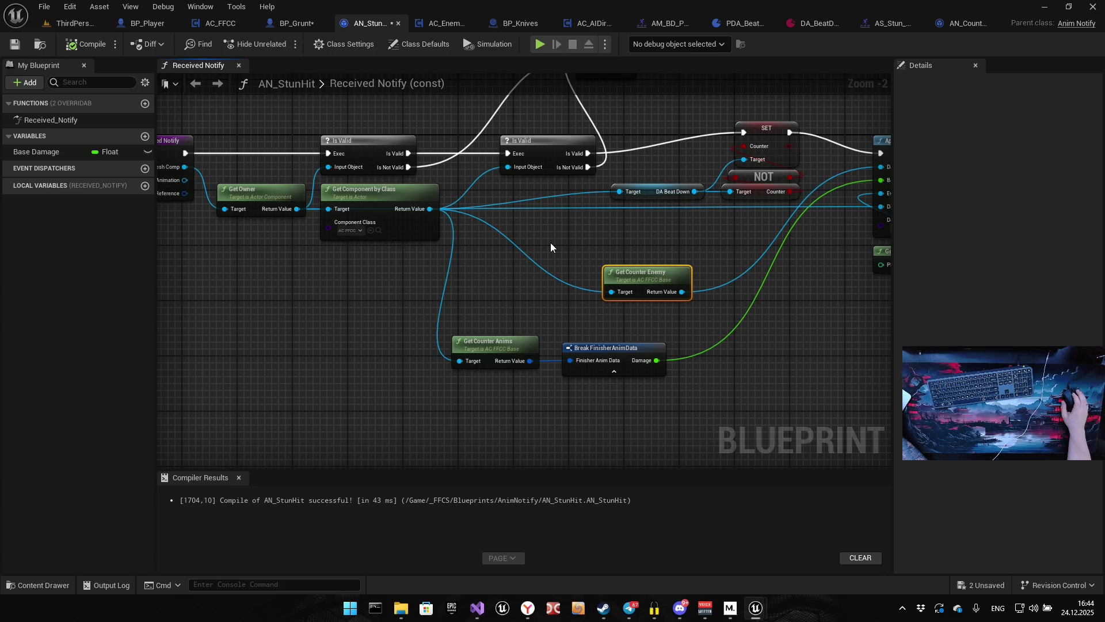
{"action": "mouse_move", "coordinate": [541, 273]}
{"action": "left_mouse_down"}
{"action": "mouse_move", "coordinate": [531, 239]}
{"action": "mouse_move", "coordinate": [502, 250]}
{"action": "mouse_move", "coordinate": [494, 230]}
{"action": "left_mouse_up"}
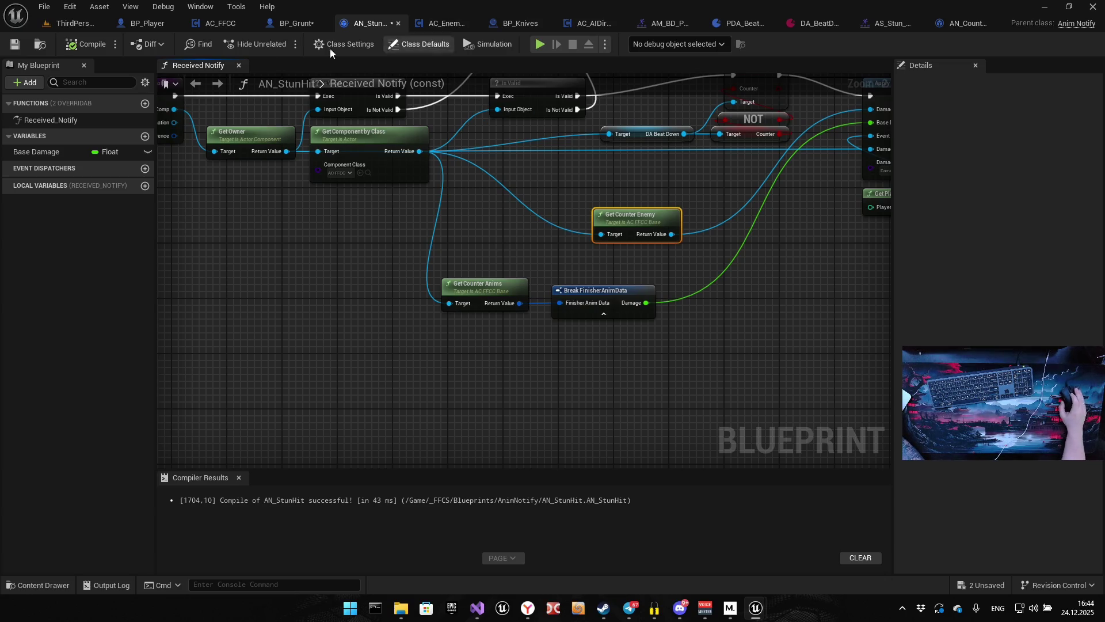
{"action": "double_click", "coordinate": [608, 222]}
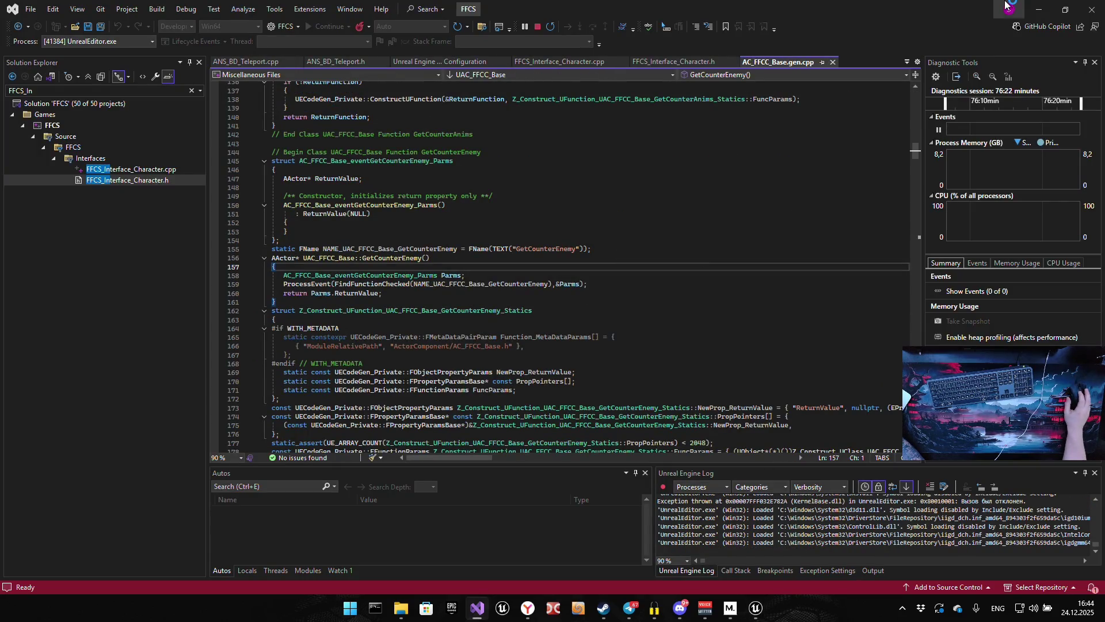
{"action": "left_click", "coordinate": [1039, 13]}
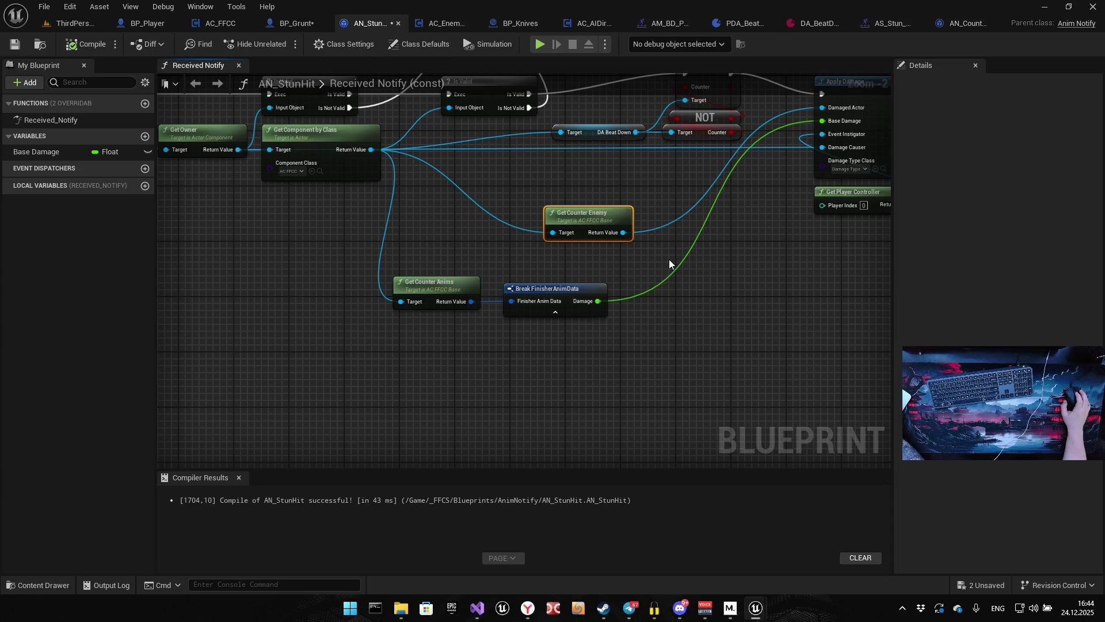
Replace the Get Counter Enemy node with a Get Current Enemy node from the component.
{"action": "left_click_drag", "start_coordinate": [599, 211], "coordinate": [546, 287]}
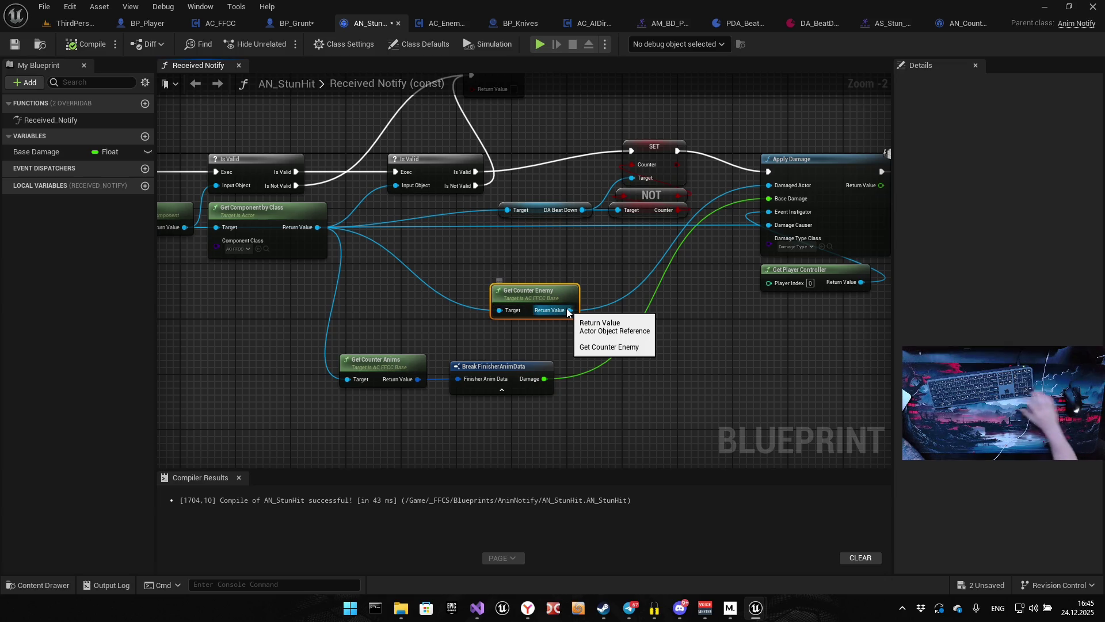
{"action": "key", "text": "Delete"}
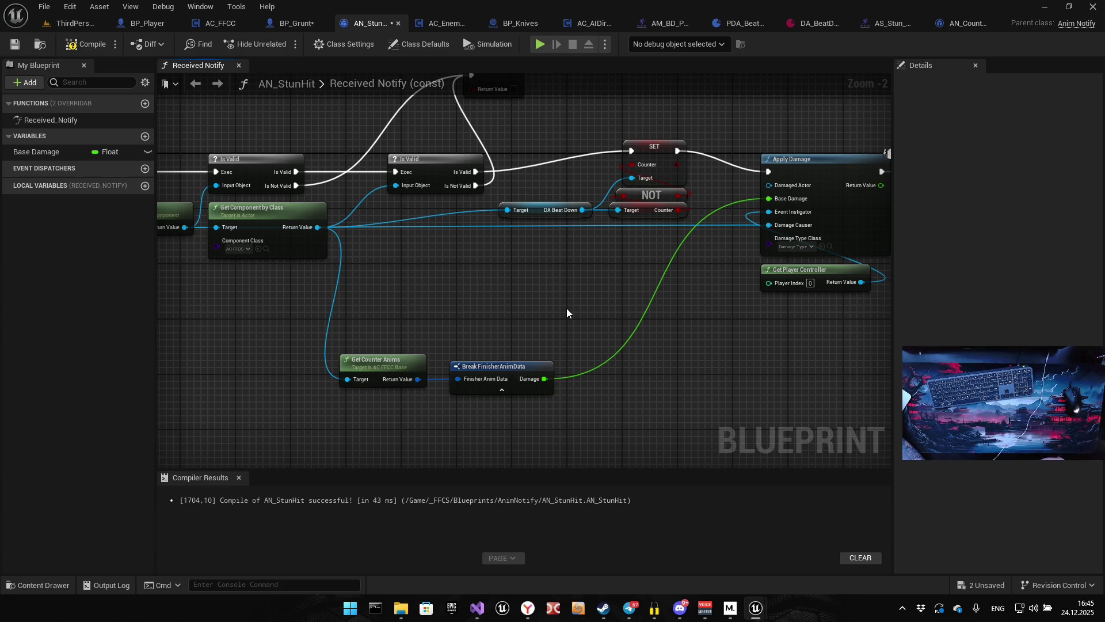
{"action": "left_click_drag", "start_coordinate": [318, 227], "coordinate": [383, 262]}
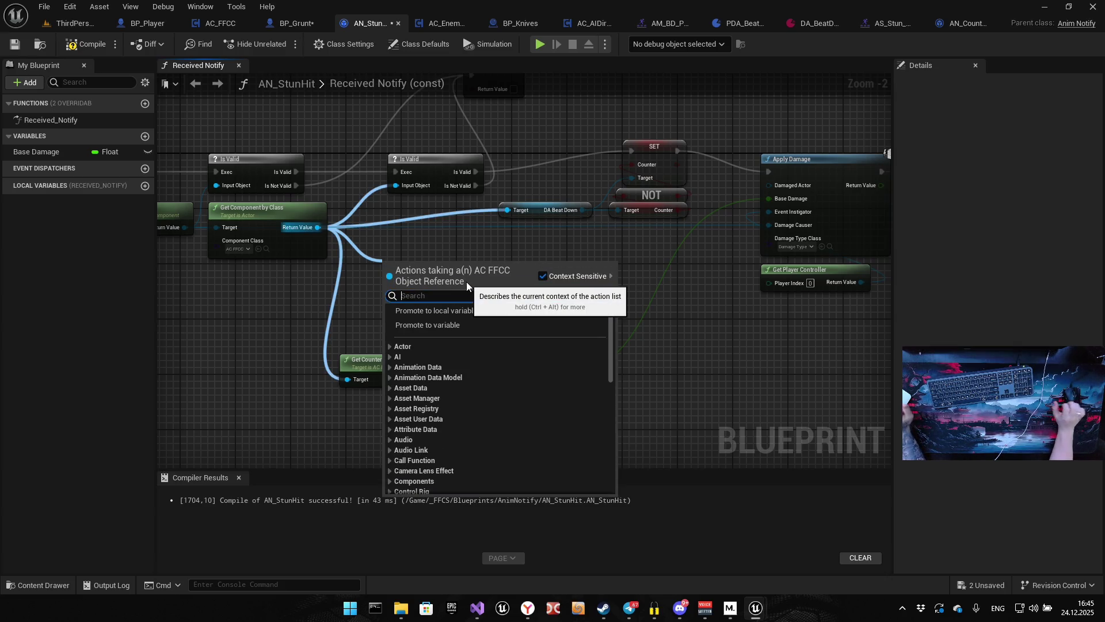
{"action": "type", "text": "get curren"}
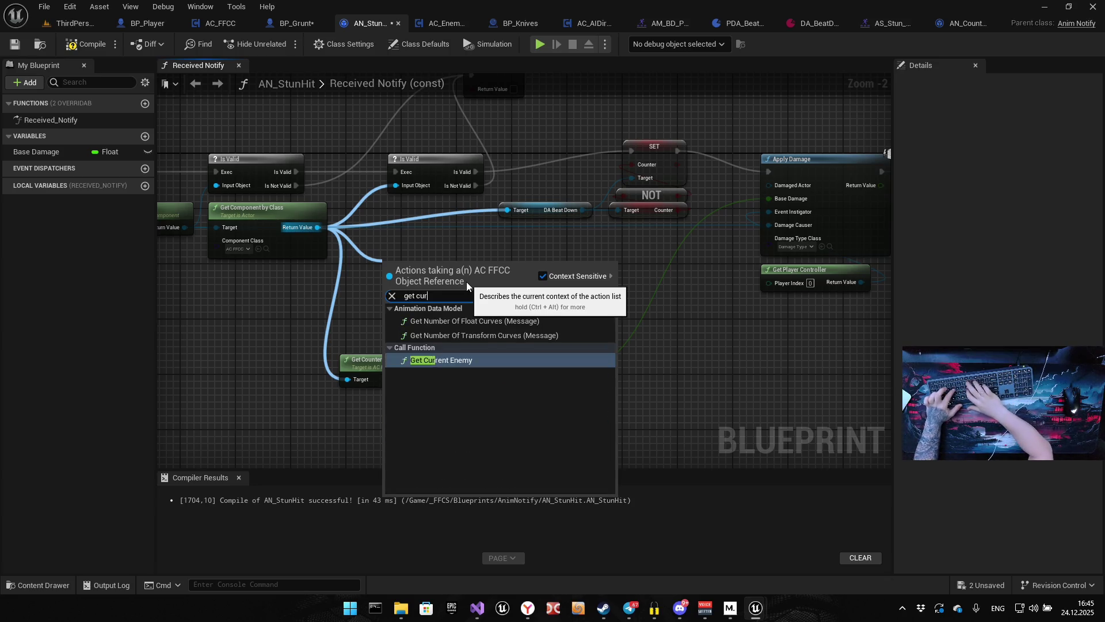
{"action": "key", "text": "Return"}
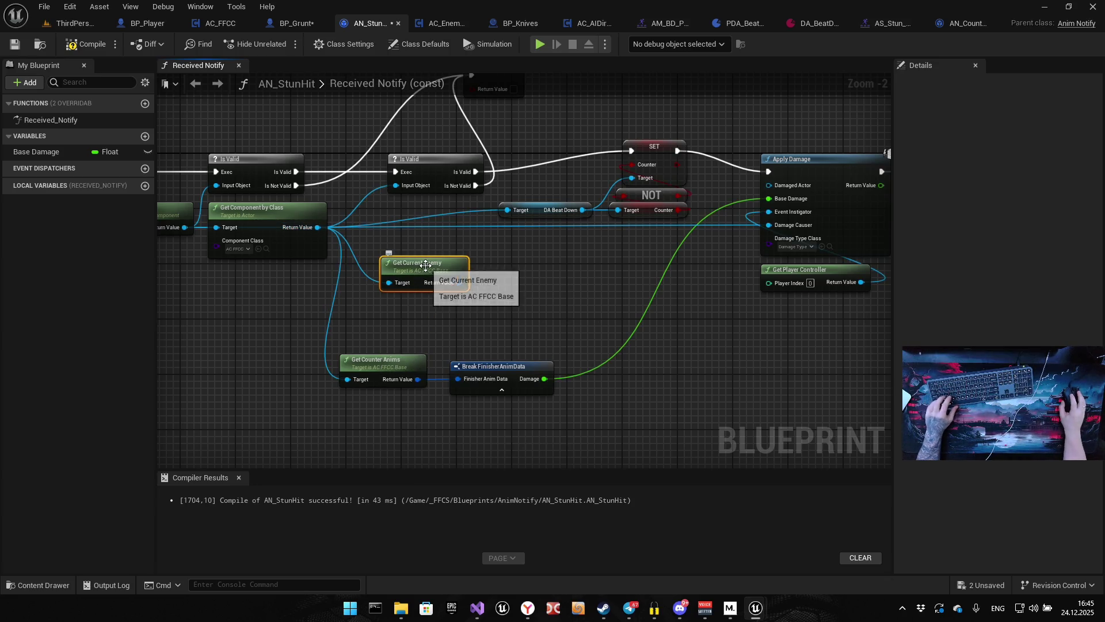
Wire the current enemy into Apply Damage's Damaged Actor, discarding the spare duplicate node.
{"action": "key", "text": "ctrl+c"}
{"action": "key", "text": "ctrl+v"}
{"action": "mouse_move", "coordinate": [521, 290]}
{"action": "left_mouse_down"}
{"action": "mouse_move", "coordinate": [377, 340]}
{"action": "mouse_move", "coordinate": [369, 328]}
{"action": "left_mouse_up"}
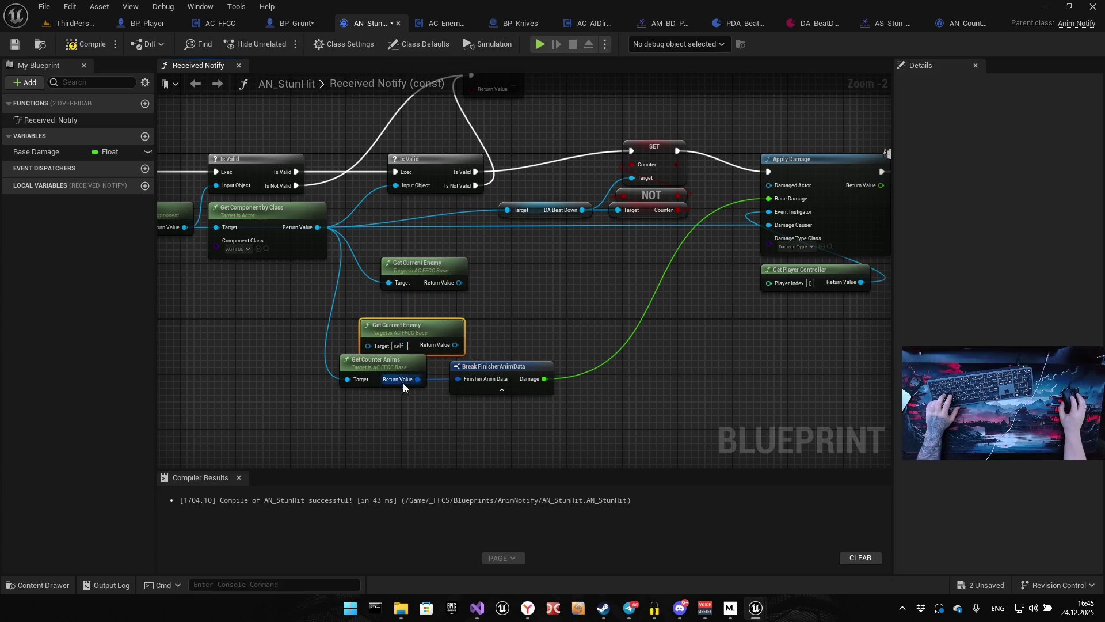
{"action": "left_click_drag", "start_coordinate": [317, 228], "coordinate": [367, 343]}
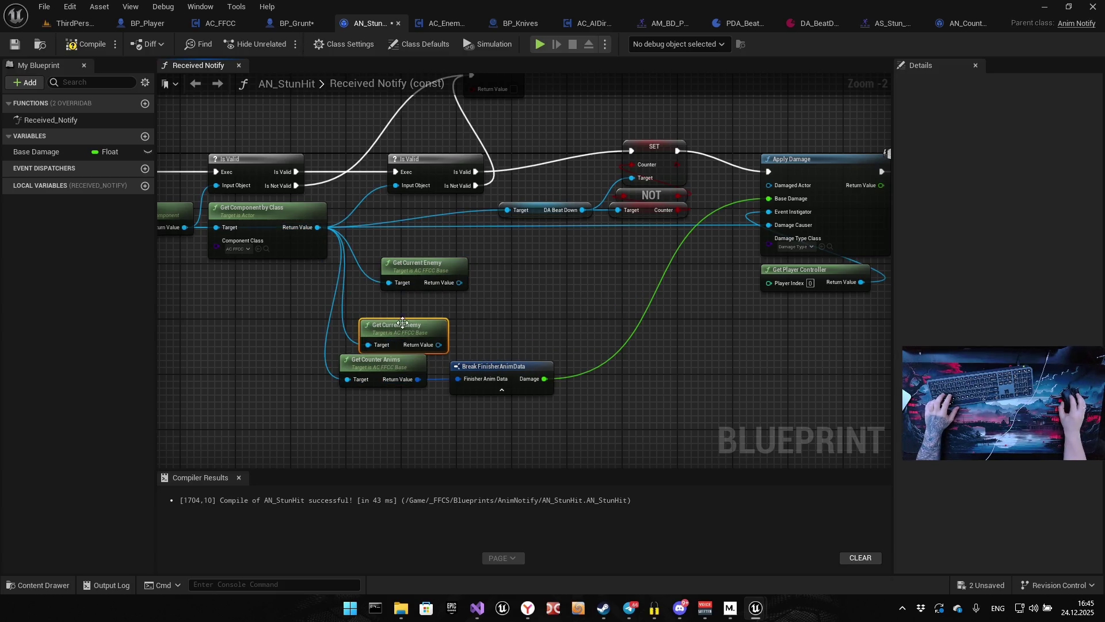
{"action": "left_click_drag", "start_coordinate": [459, 282], "coordinate": [801, 190]}
{"action": "mouse_move", "coordinate": [438, 344]}
{"action": "left_mouse_down"}
{"action": "mouse_move", "coordinate": [472, 373]}
{"action": "mouse_move", "coordinate": [446, 380]}
{"action": "mouse_move", "coordinate": [438, 429]}
{"action": "left_mouse_up"}
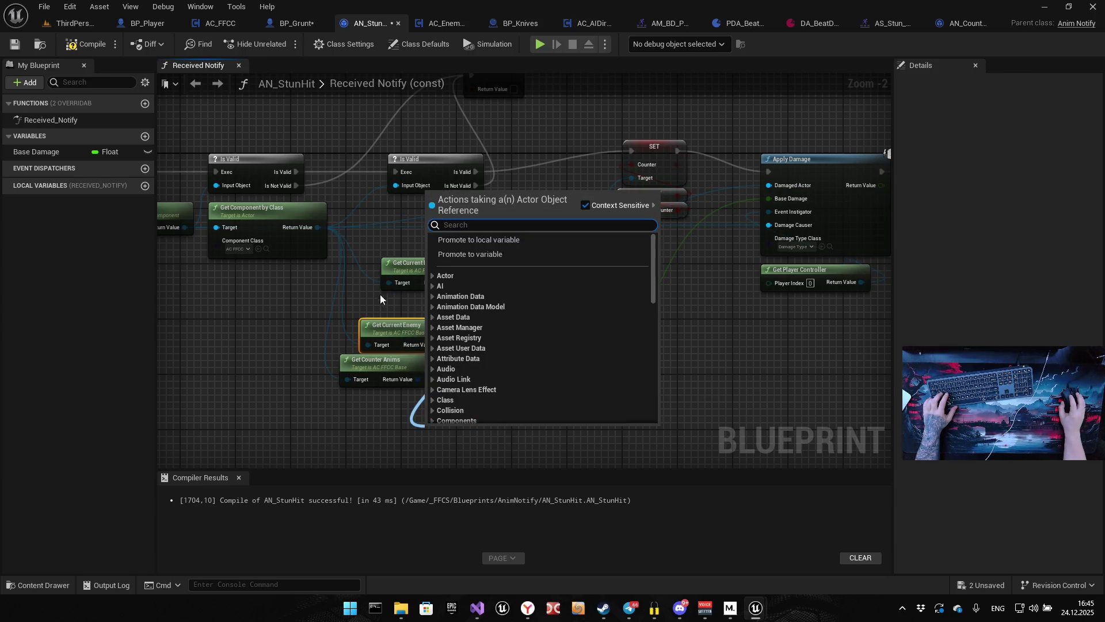
{"action": "key", "text": "Escape"}
{"action": "key", "text": "Delete"}
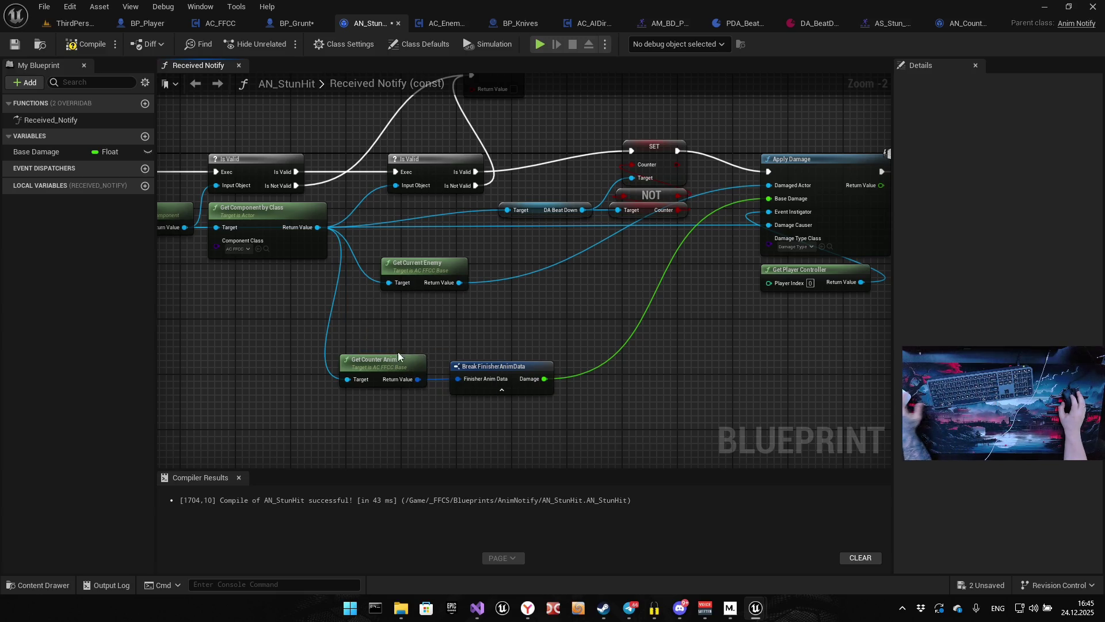
Delete the Get Counter Anims and Break FinisherAnimData nodes and tidy the remaining nodes.
{"action": "left_click_drag", "start_coordinate": [373, 336], "coordinate": [389, 422]}
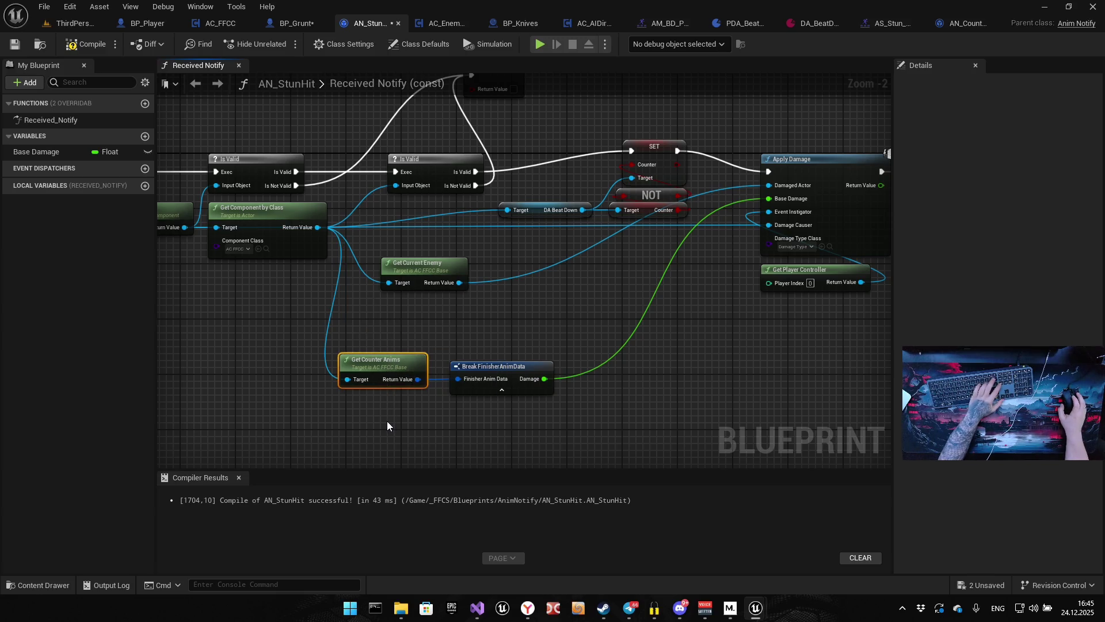
{"action": "key", "text": "Delete"}
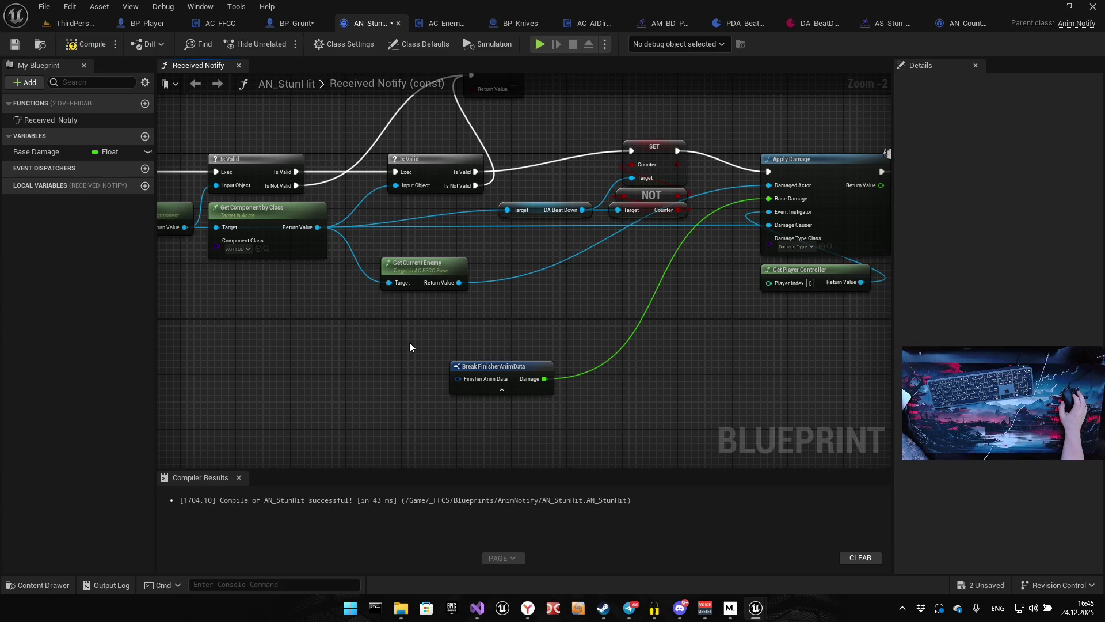
{"action": "mouse_move", "coordinate": [550, 320]}
{"action": "left_mouse_down"}
{"action": "mouse_move", "coordinate": [500, 311]}
{"action": "mouse_move", "coordinate": [505, 400]}
{"action": "left_mouse_up"}
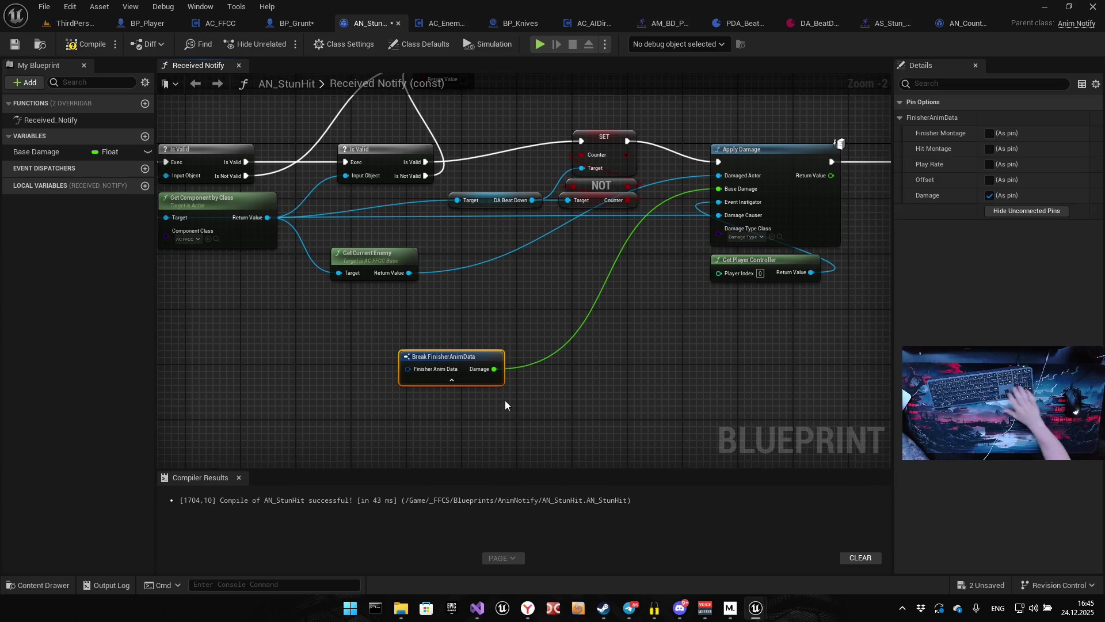
{"action": "key", "text": "Delete"}
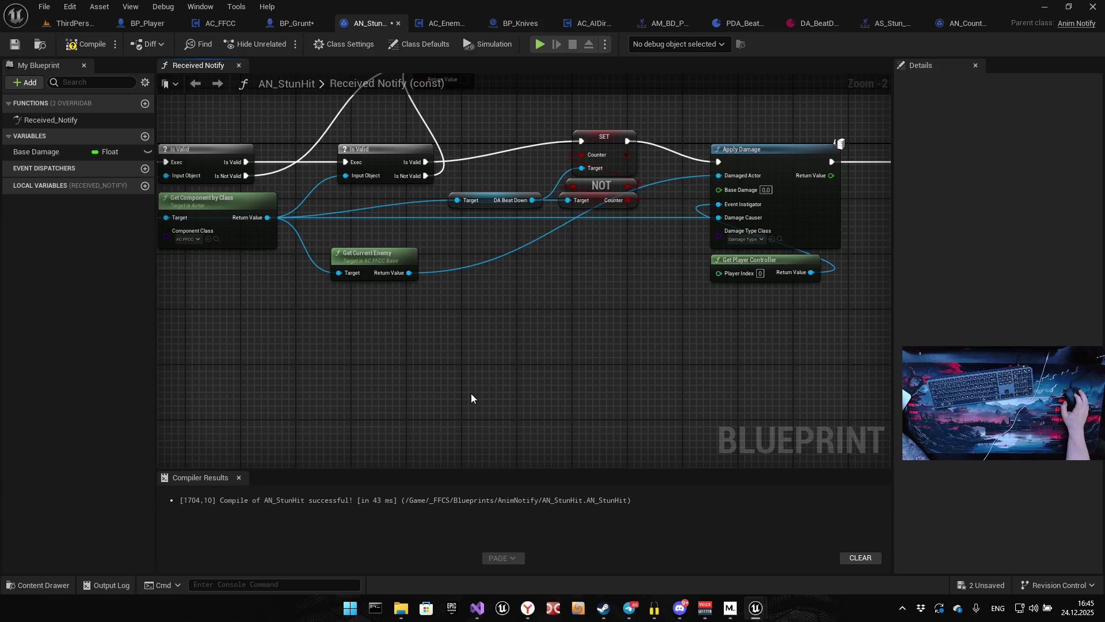
{"action": "left_click_drag", "start_coordinate": [334, 306], "coordinate": [394, 315]}
{"action": "left_click_drag", "start_coordinate": [437, 263], "coordinate": [450, 255]}
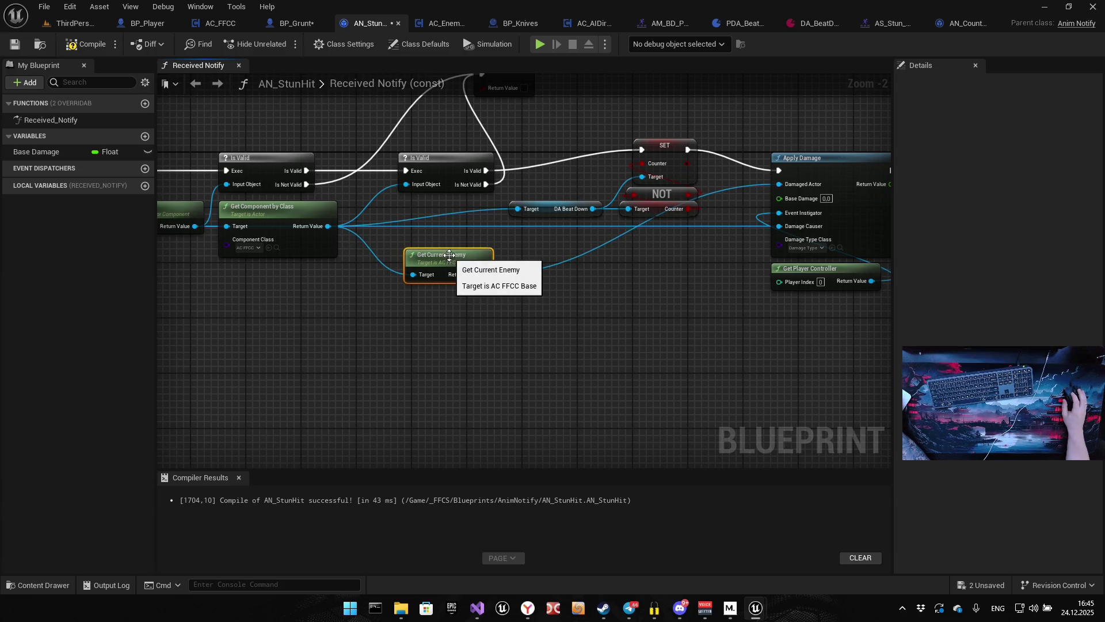
{"action": "left_click_drag", "start_coordinate": [471, 292], "coordinate": [382, 337]}
{"action": "mouse_move", "coordinate": [457, 251]}
{"action": "left_mouse_down"}
{"action": "mouse_move", "coordinate": [412, 244]}
{"action": "mouse_move", "coordinate": [387, 258]}
{"action": "left_mouse_up"}
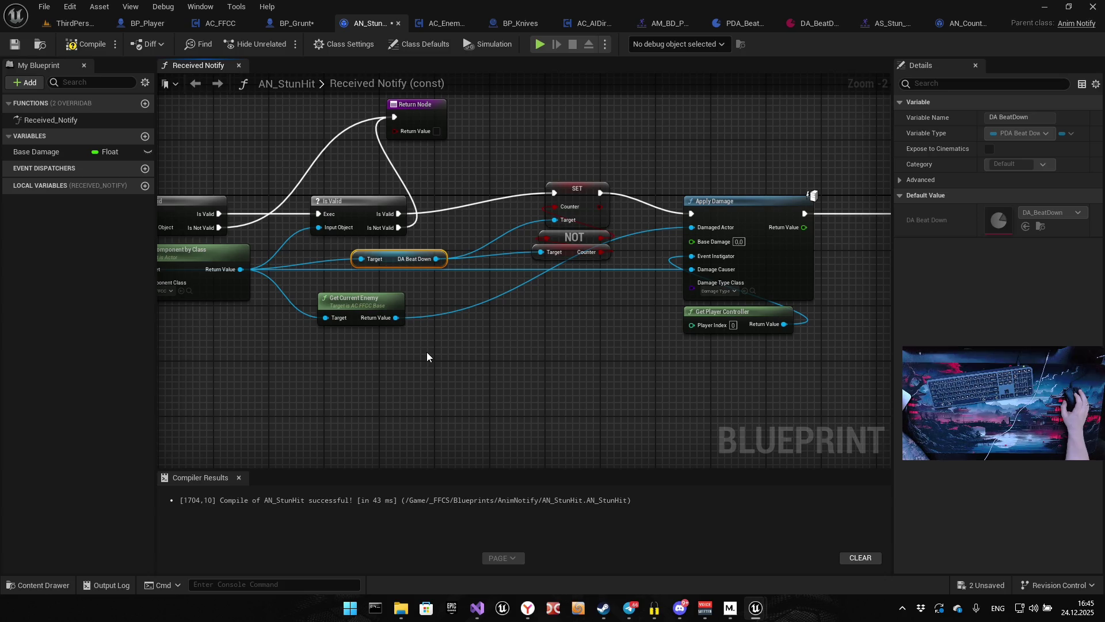
Set Apply Damage's Base Damage to 10 and compile AN_StunHit.
{"action": "mouse_move", "coordinate": [437, 259]}
{"action": "left_mouse_down"}
{"action": "mouse_move", "coordinate": [475, 325]}
{"action": "mouse_move", "coordinate": [453, 324]}
{"action": "left_mouse_up"}
{"action": "type", "text": "get atta"}
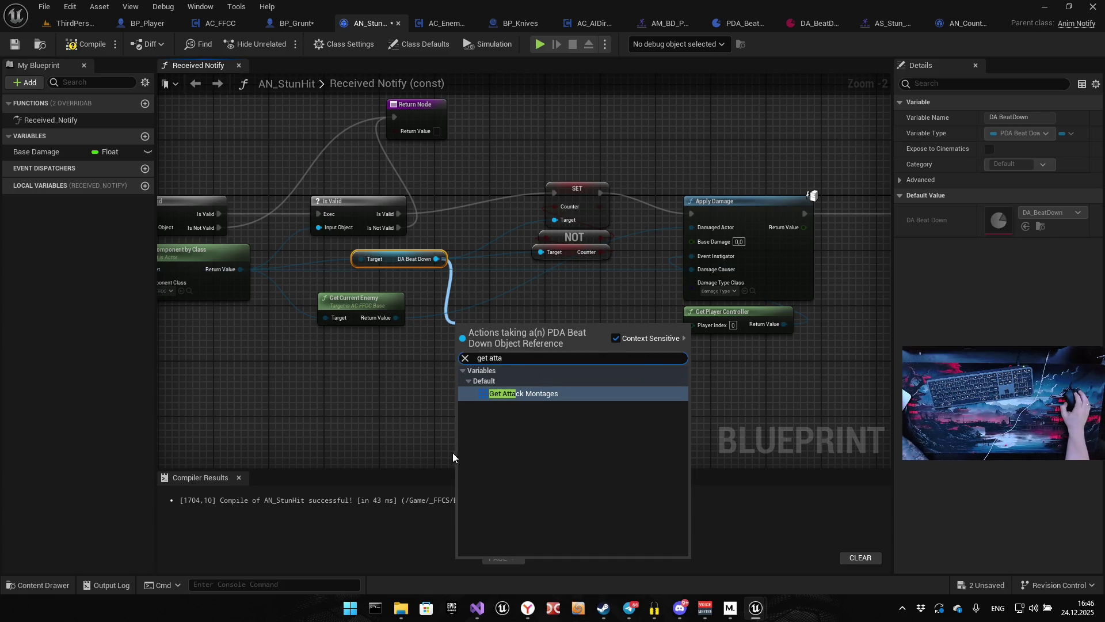
{"action": "left_click", "coordinate": [357, 441]}
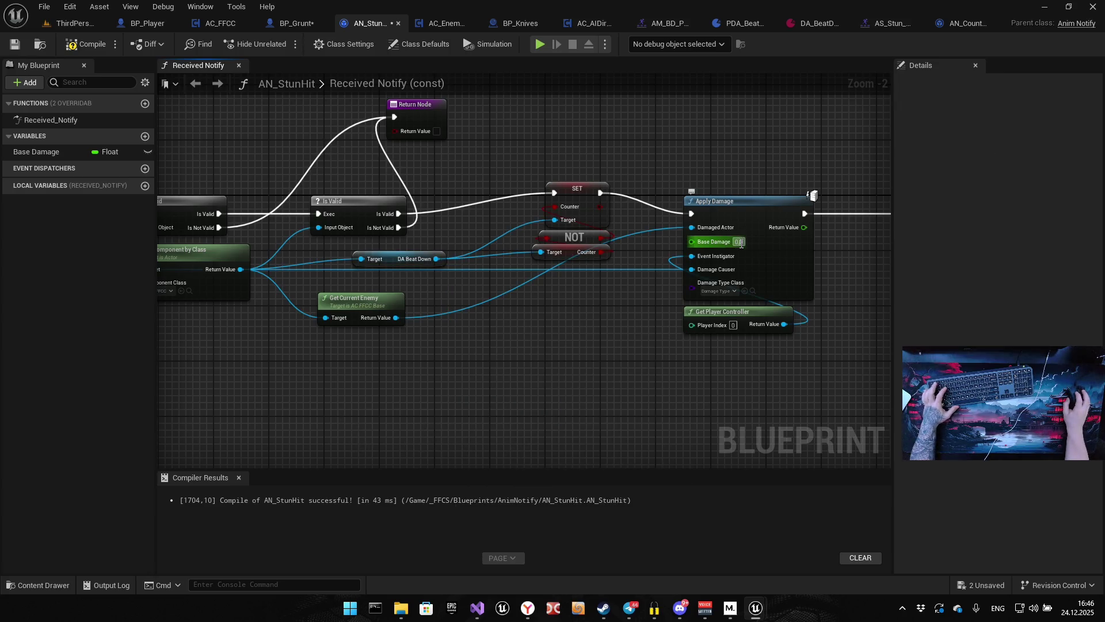
{"action": "type", "text": "0"}
{"action": "left_click", "coordinate": [413, 311]}
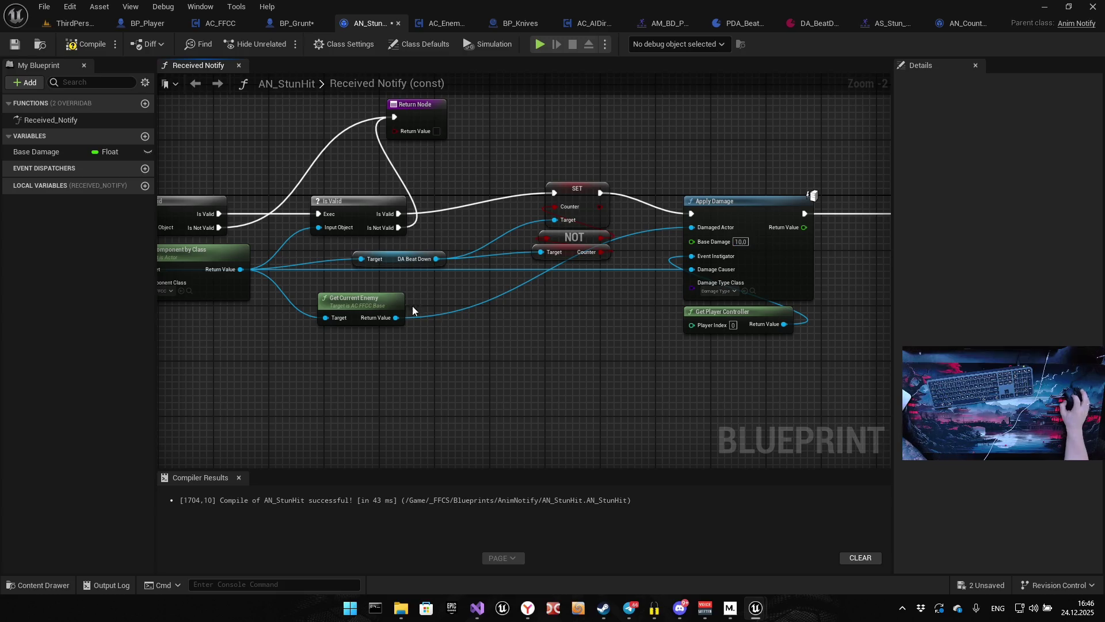
{"action": "left_click", "coordinate": [86, 44]}
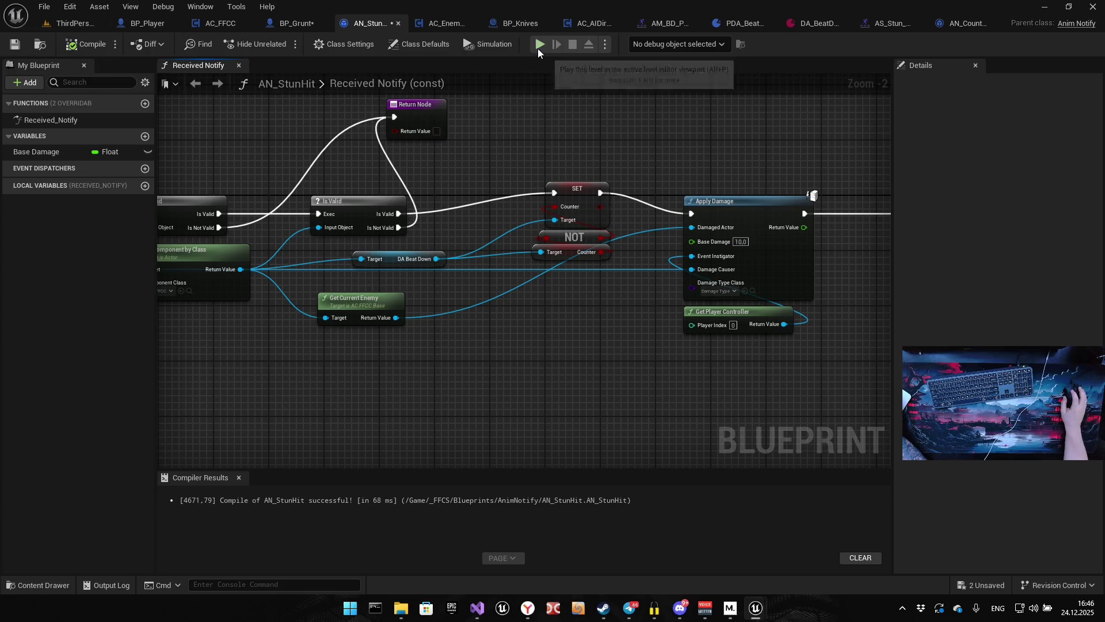
{"action": "left_click", "coordinate": [538, 45]}
{"action": "key", "text": "w"}
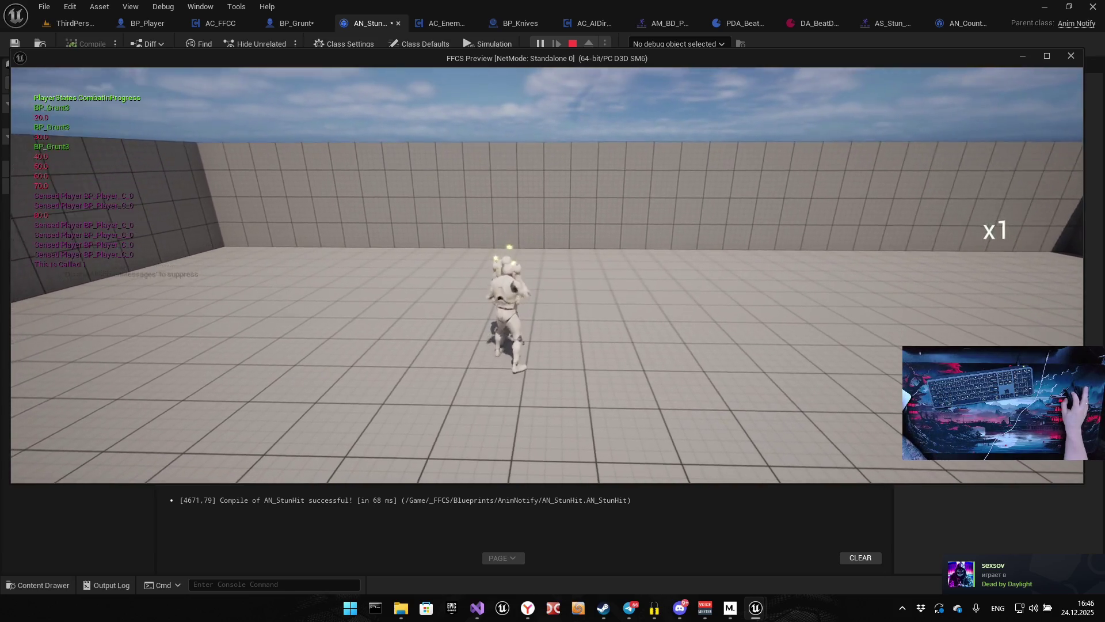
{"action": "key", "text": "shift"}
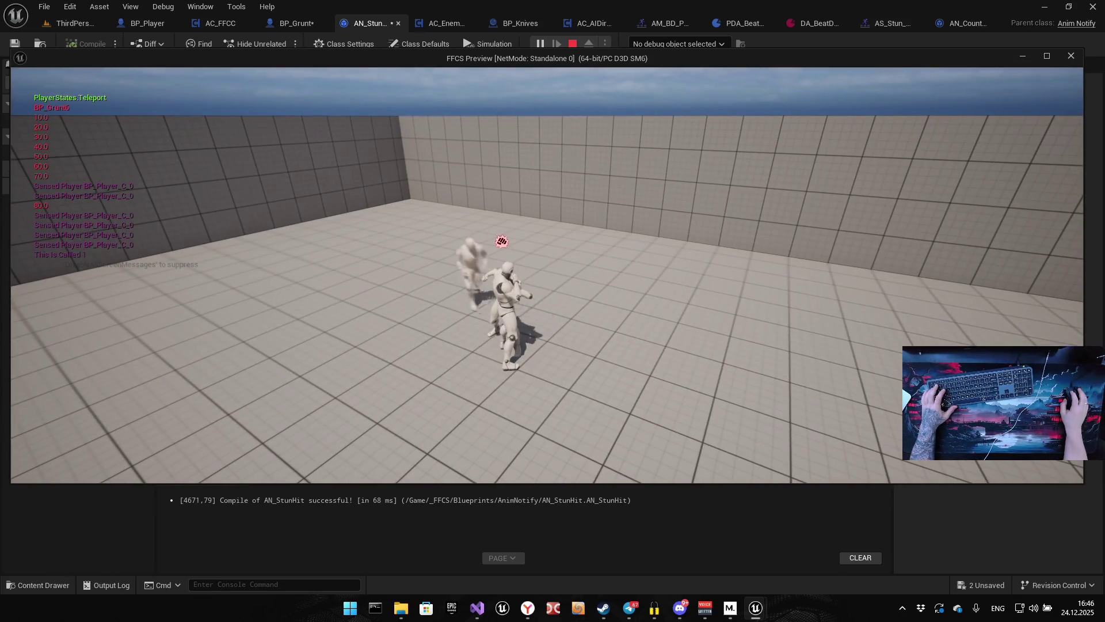
{"action": "key", "text": "Escape"}
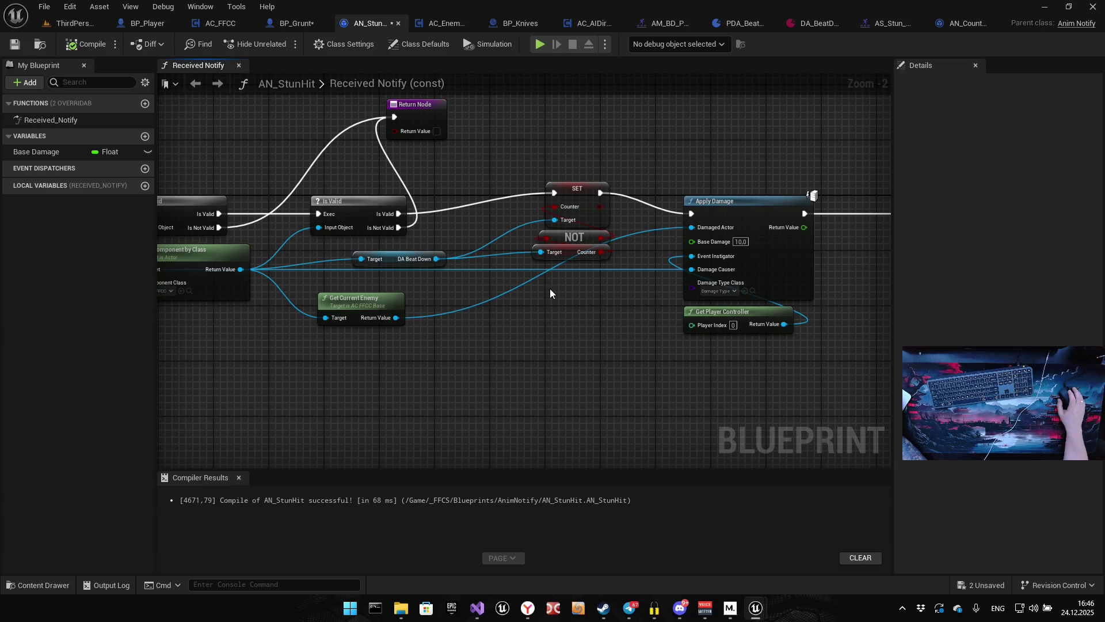
Reset Apply Damage's Base Damage to 0, then compile and save AN_StunHit.
{"action": "left_click_drag", "start_coordinate": [550, 294], "coordinate": [845, 299]}
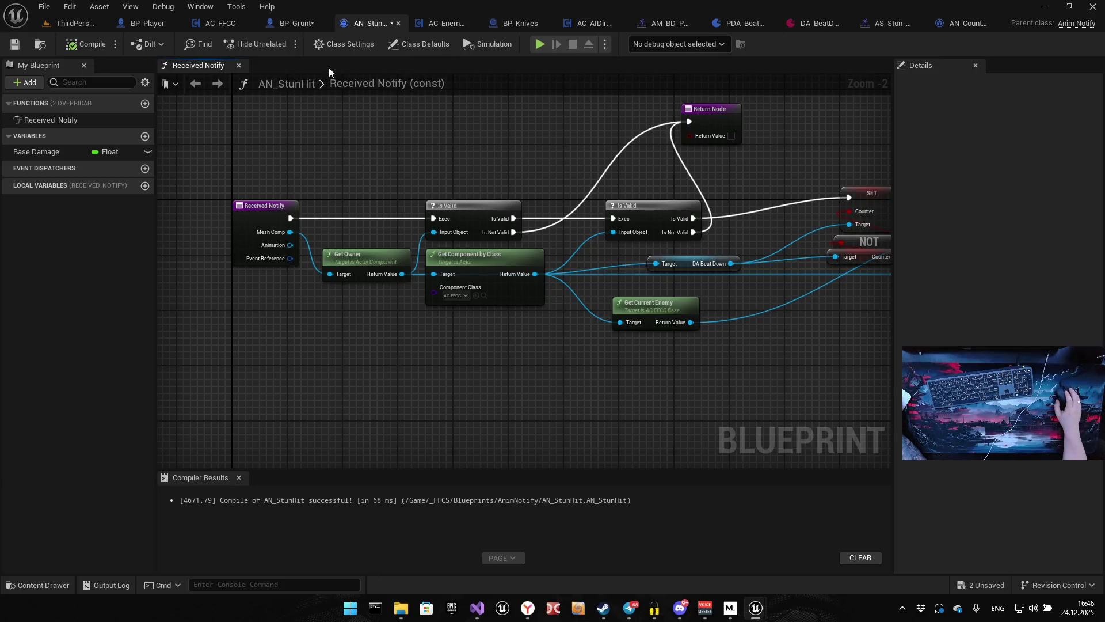
{"action": "left_click", "coordinate": [15, 44]}
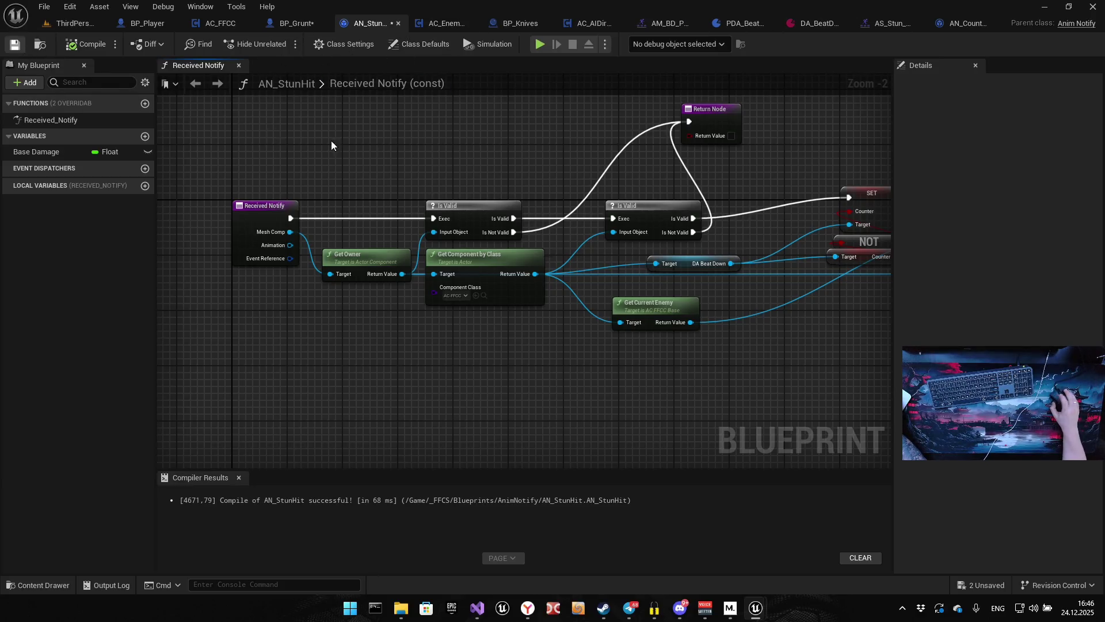
{"action": "left_click_drag", "start_coordinate": [549, 150], "coordinate": [404, 161]}
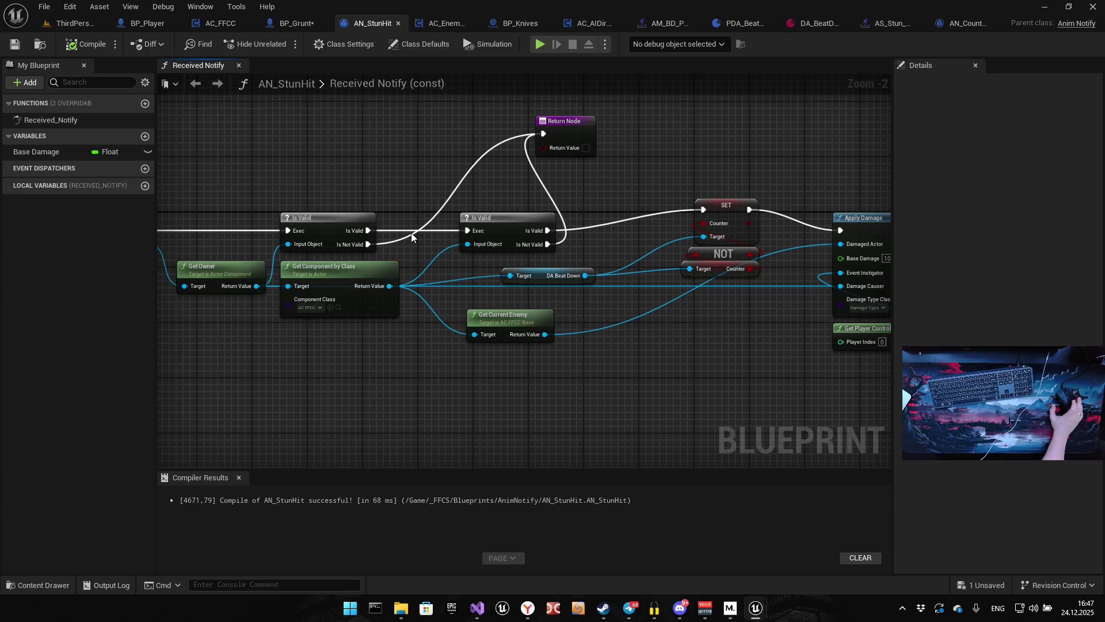
{"action": "left_click_drag", "start_coordinate": [740, 316], "coordinate": [498, 343]}
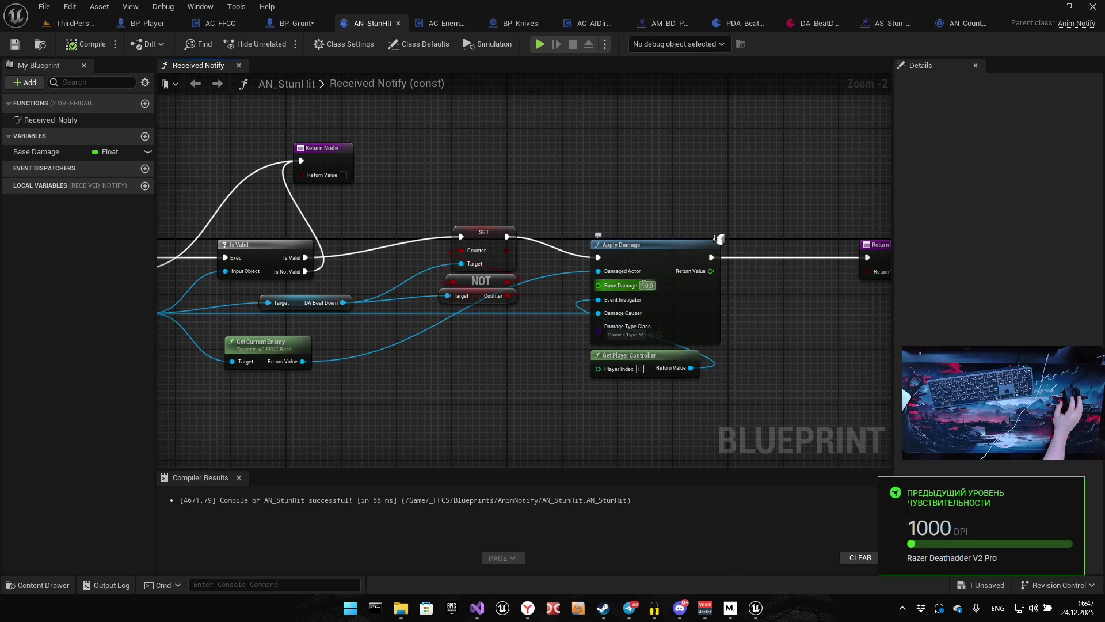
{"action": "type", "text": "0"}
{"action": "key", "text": "Return"}
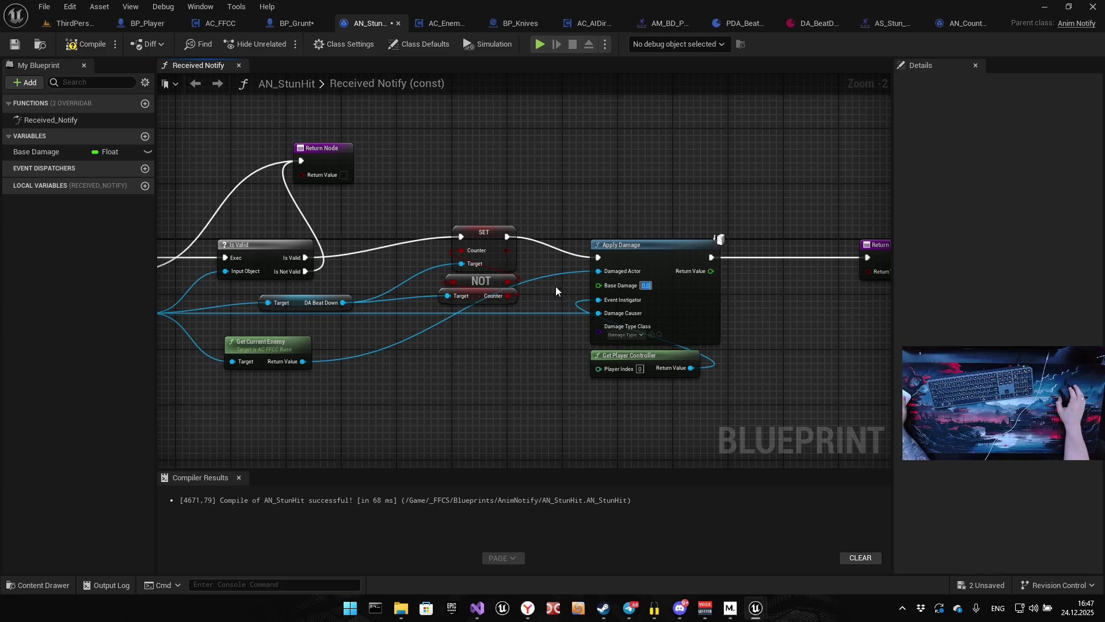
{"action": "left_click", "coordinate": [86, 43]}
{"action": "left_click", "coordinate": [15, 43]}
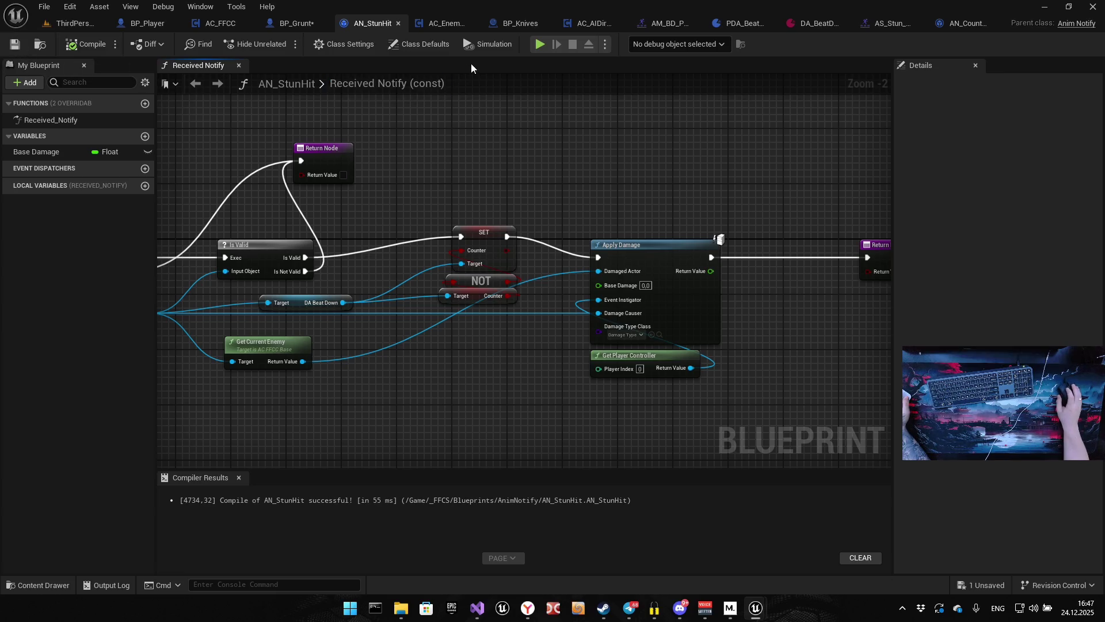
{"action": "left_click", "coordinate": [540, 43]}
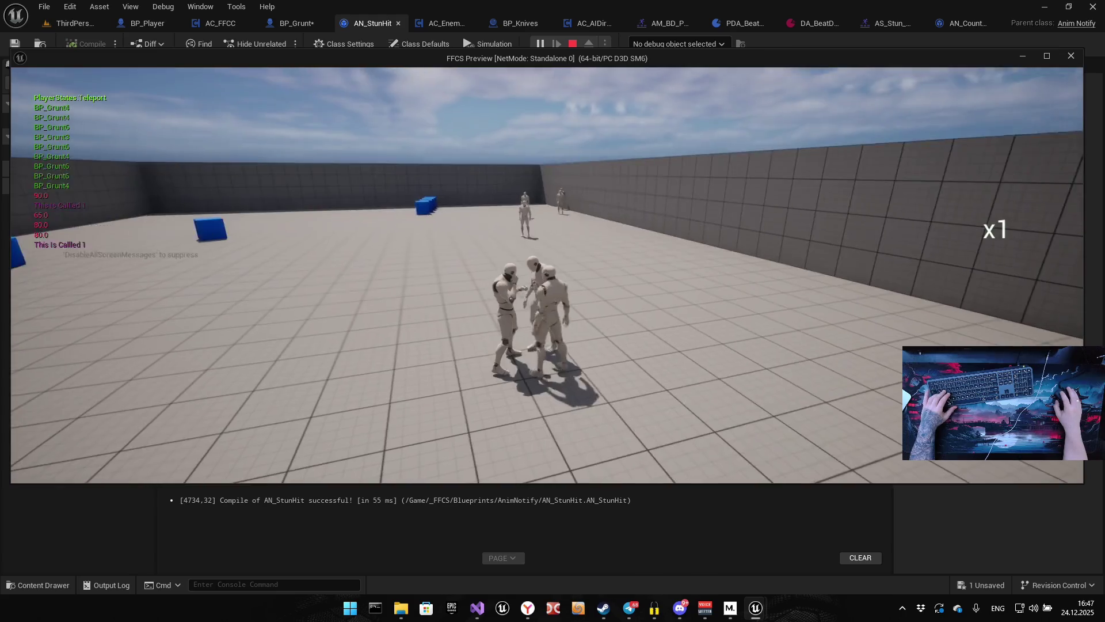
Stop the preview with Esc so the Message Log lists the Stun Effect runtime errors.
{"action": "key", "text": "Escape"}
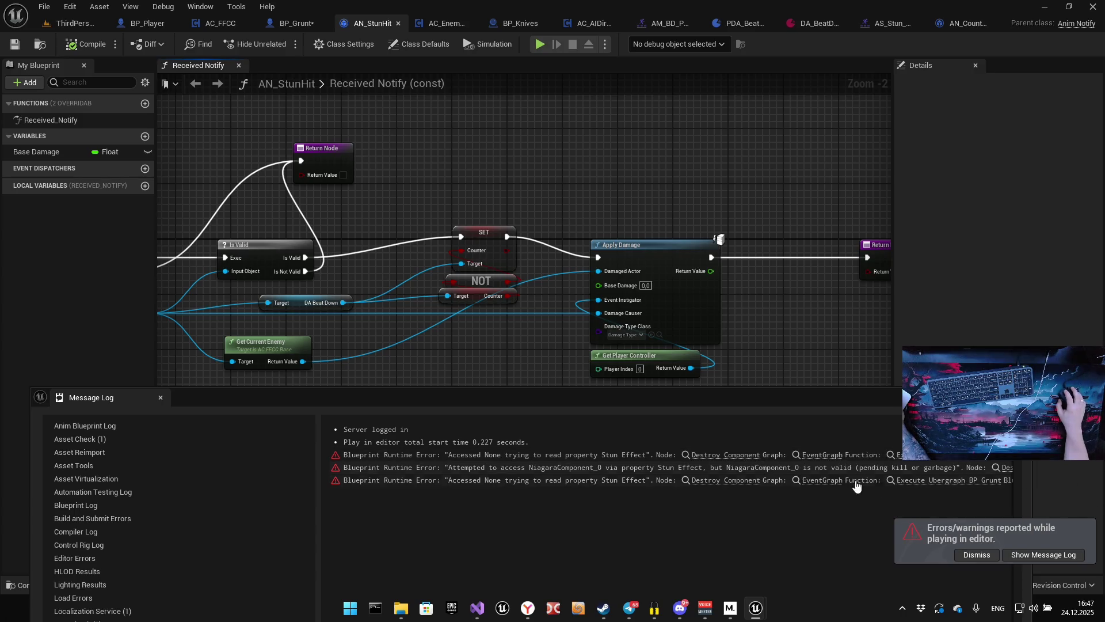
Follow the Stun Effect error links to BP_Grunt's Destroy Component node, then close the Message Log.
{"action": "key", "text": "super+Up"}
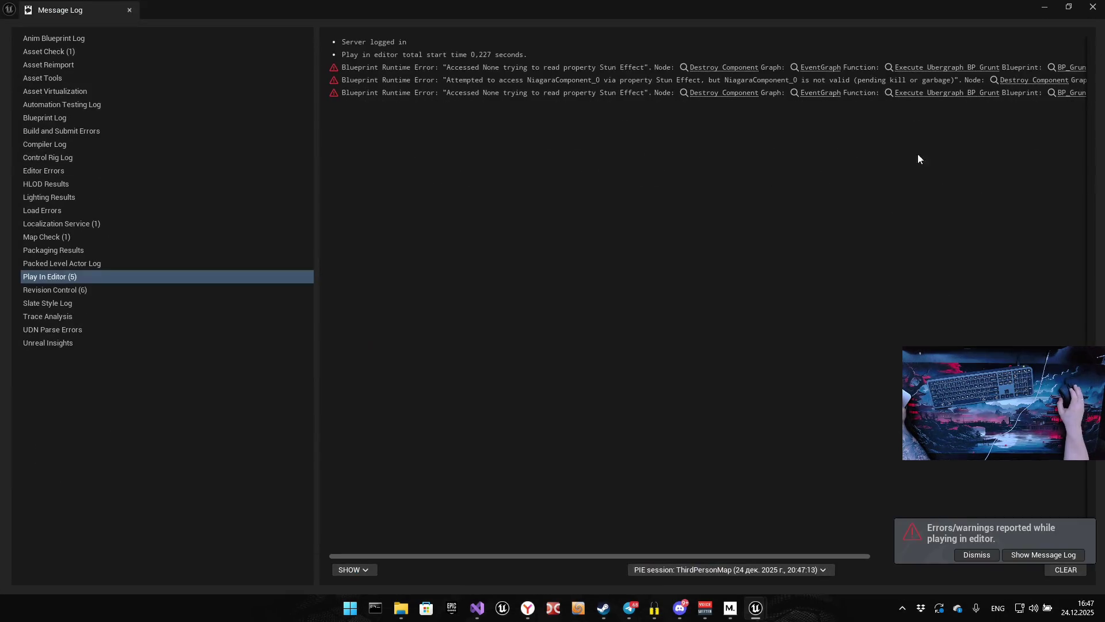
{"action": "left_click_drag", "start_coordinate": [749, 556], "coordinate": [917, 537]}
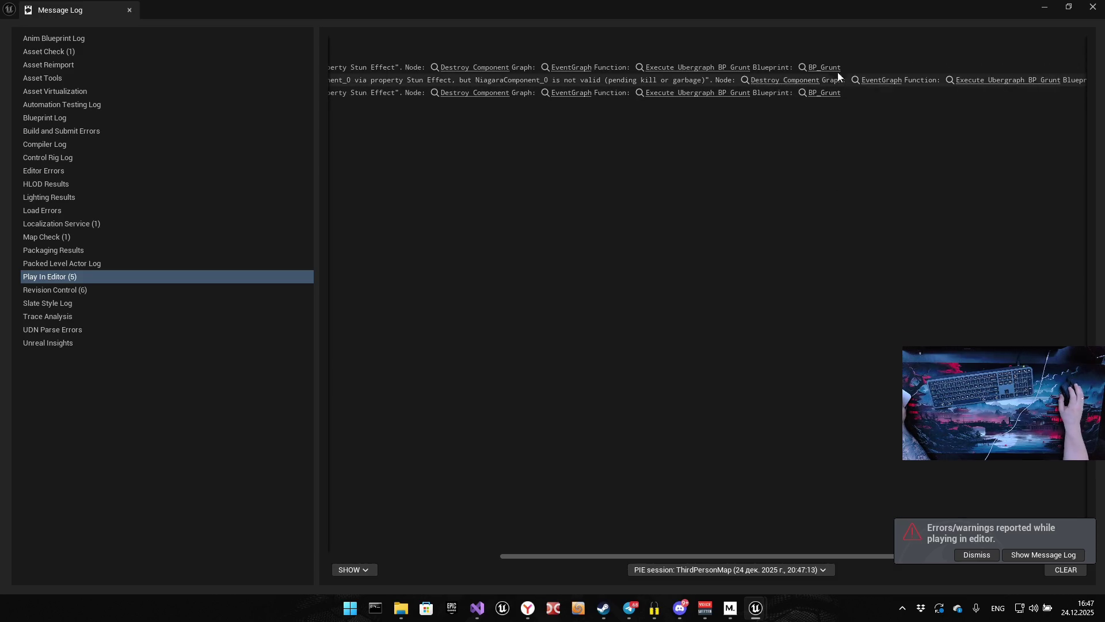
{"action": "mouse_move", "coordinate": [829, 9]}
{"action": "left_mouse_down"}
{"action": "mouse_move", "coordinate": [833, 239]}
{"action": "mouse_move", "coordinate": [894, 168]}
{"action": "mouse_move", "coordinate": [703, 299]}
{"action": "left_mouse_up"}
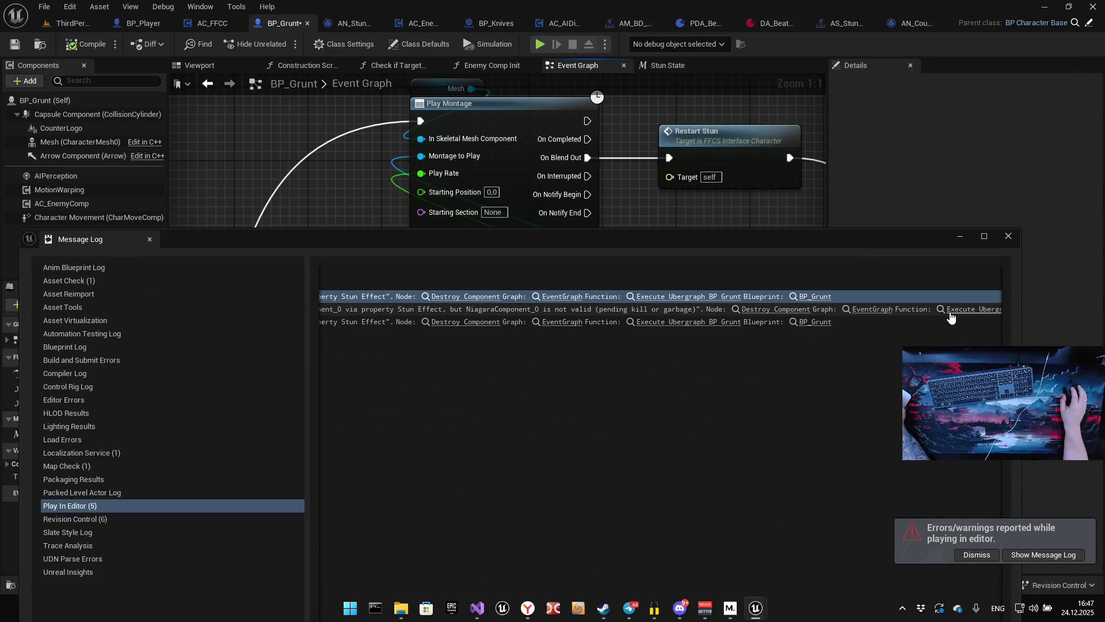
{"action": "left_click", "coordinate": [877, 311]}
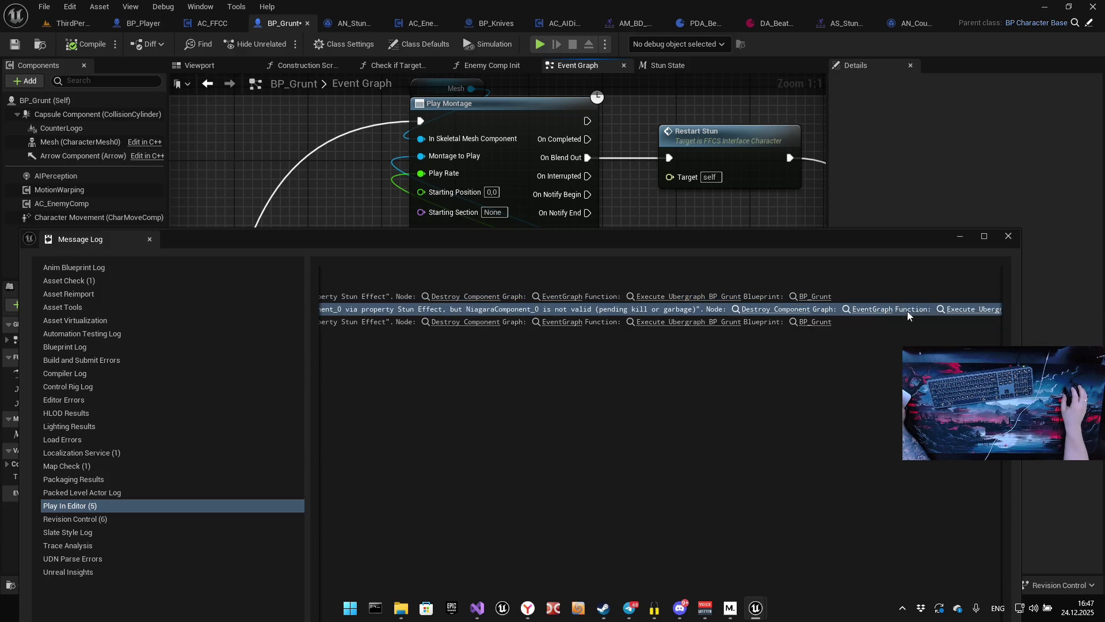
{"action": "left_click", "coordinate": [815, 326]}
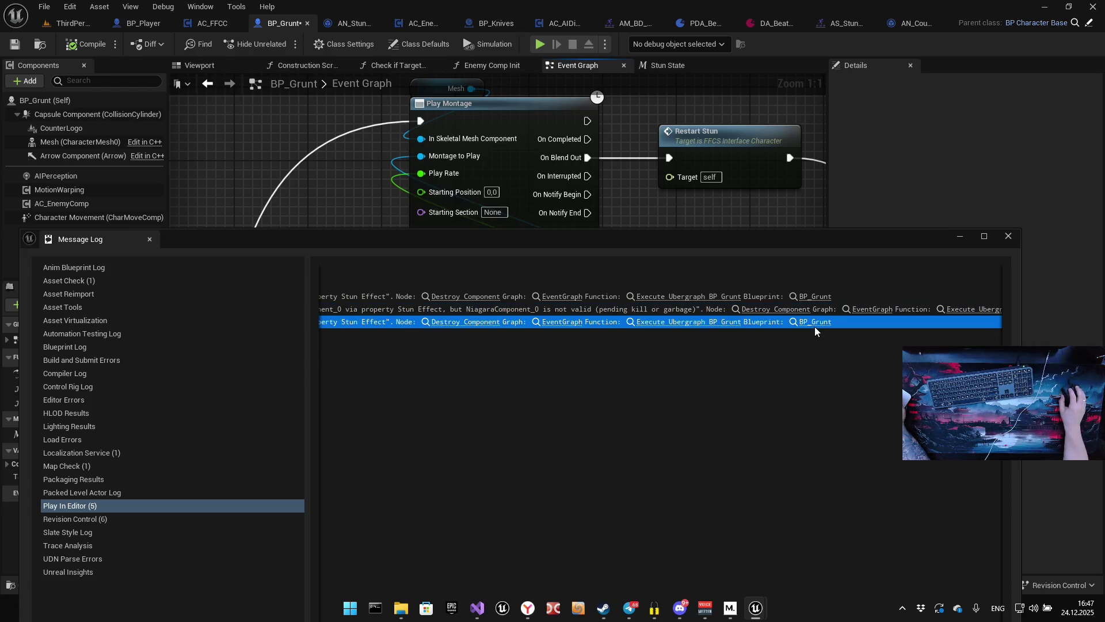
{"action": "left_click", "coordinate": [479, 324]}
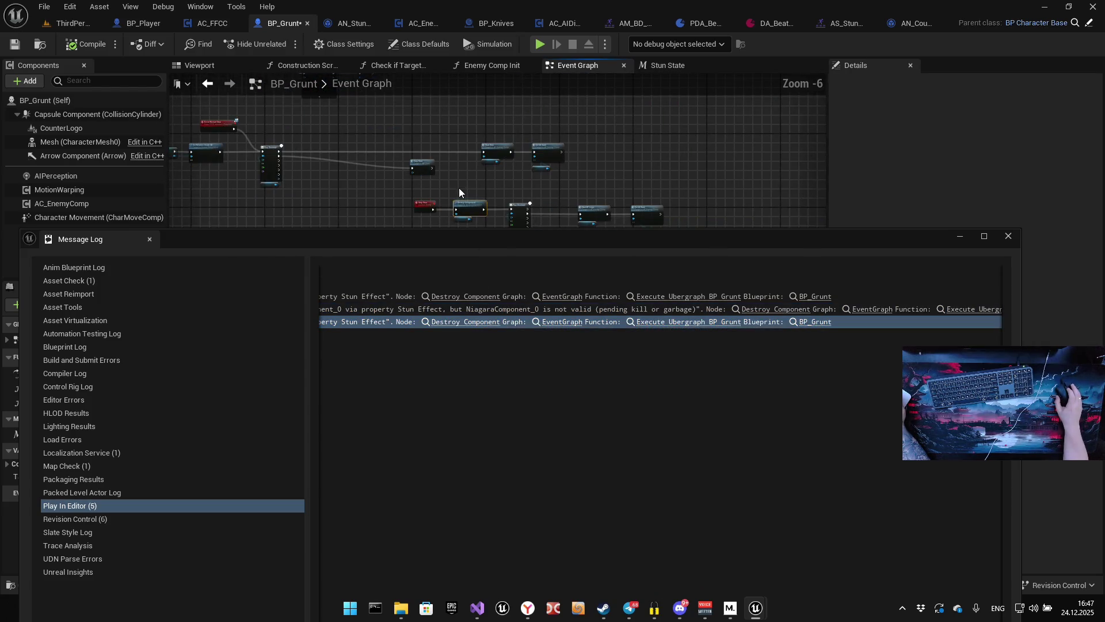
{"action": "scroll", "coordinate": [477, 204], "scroll_direction": "up", "scroll_amount": 4}
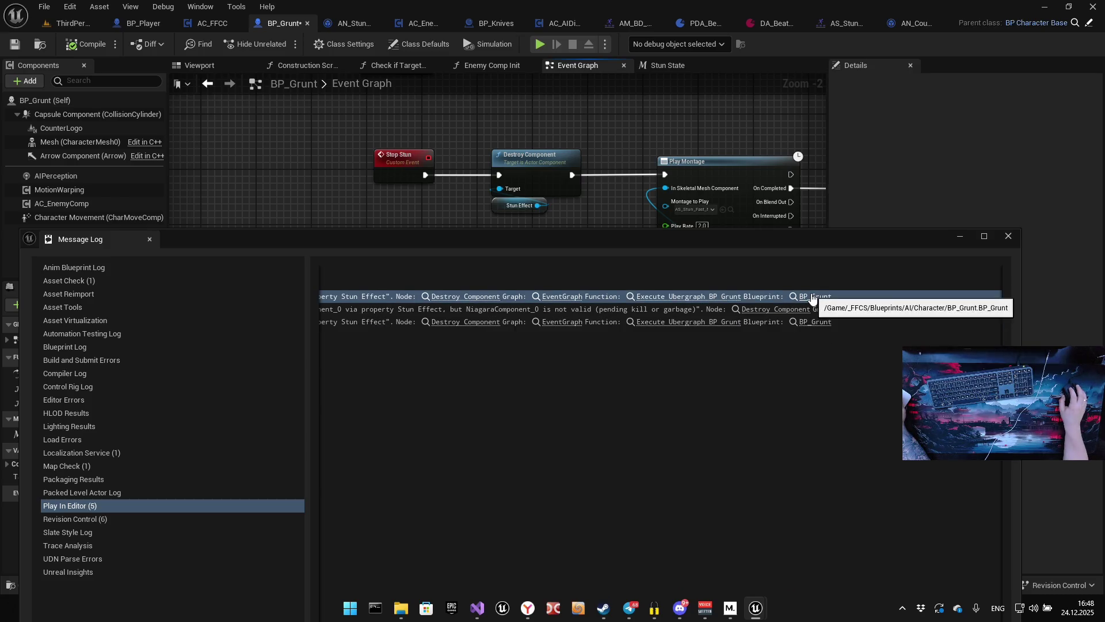
{"action": "left_click", "coordinate": [468, 296]}
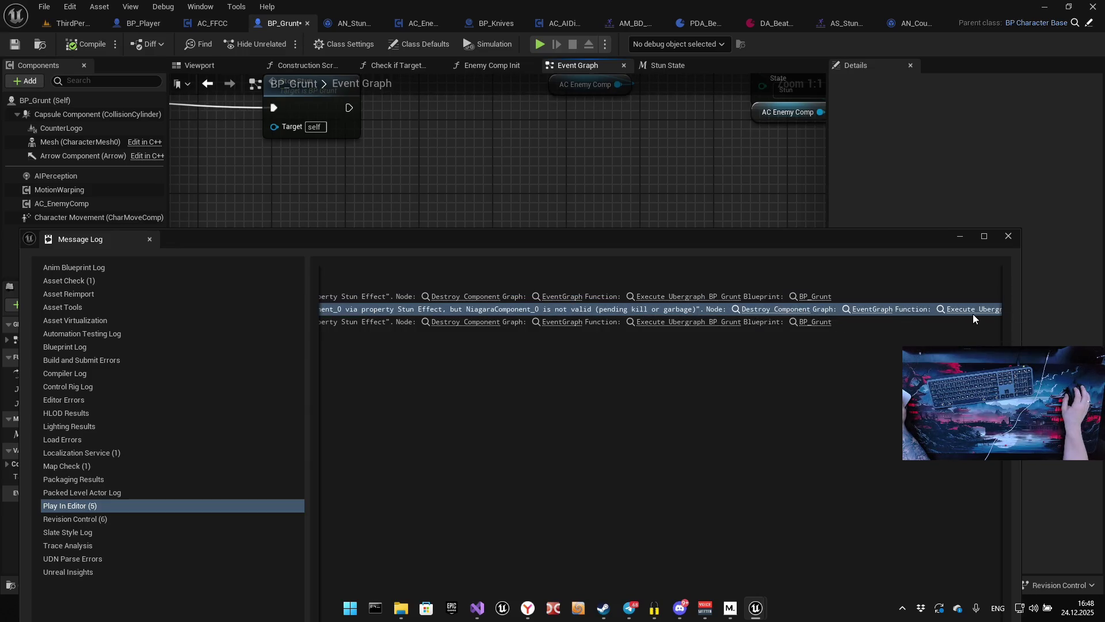
{"action": "left_click_drag", "start_coordinate": [713, 247], "coordinate": [719, 148]}
{"action": "mouse_move", "coordinate": [825, 553]}
{"action": "left_mouse_down"}
{"action": "mouse_move", "coordinate": [944, 536]}
{"action": "mouse_move", "coordinate": [427, 530]}
{"action": "left_mouse_up"}
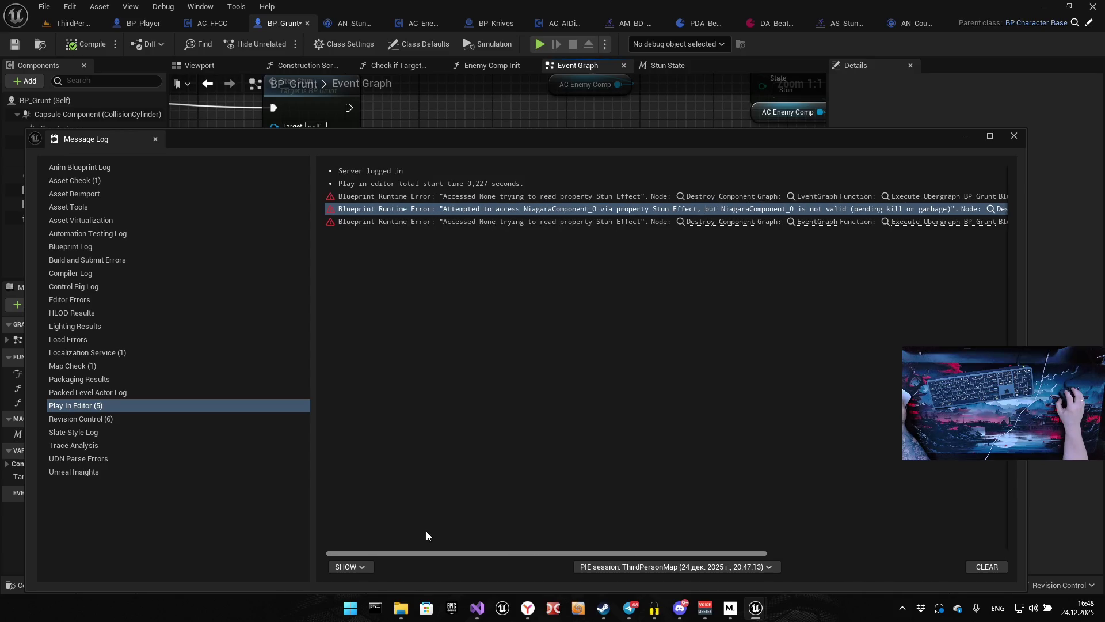
{"action": "left_click", "coordinate": [1015, 137]}
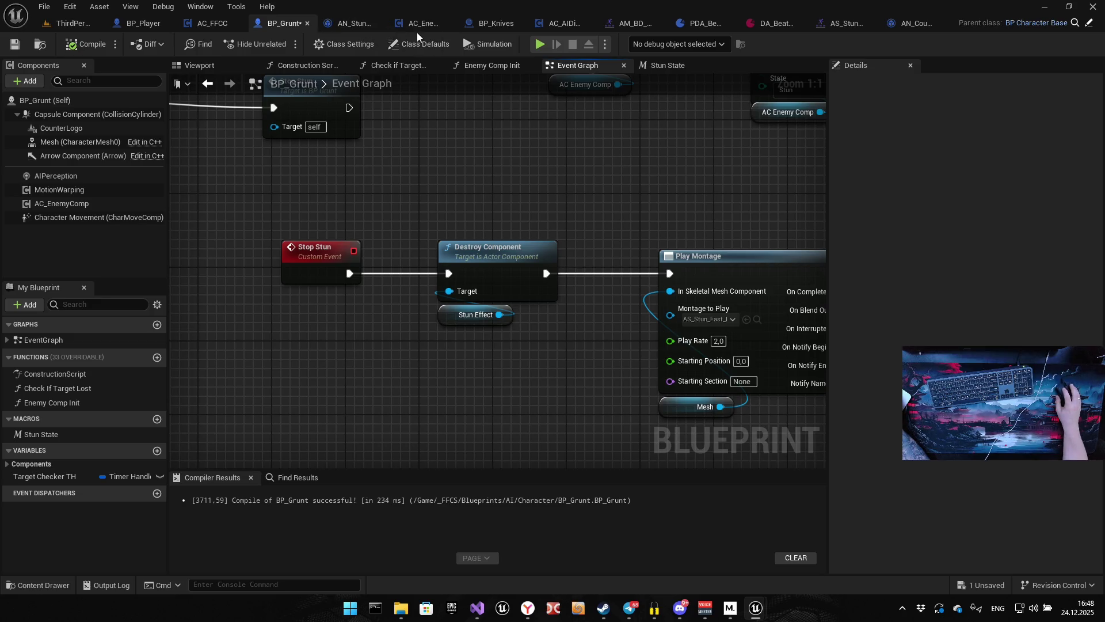
Close the extra editors, including BP_Knives, AC_AIDirector, AM_BD_PunchRight, the stun loop animation and AN_CounterHit.
{"action": "left_click", "coordinate": [449, 23]}
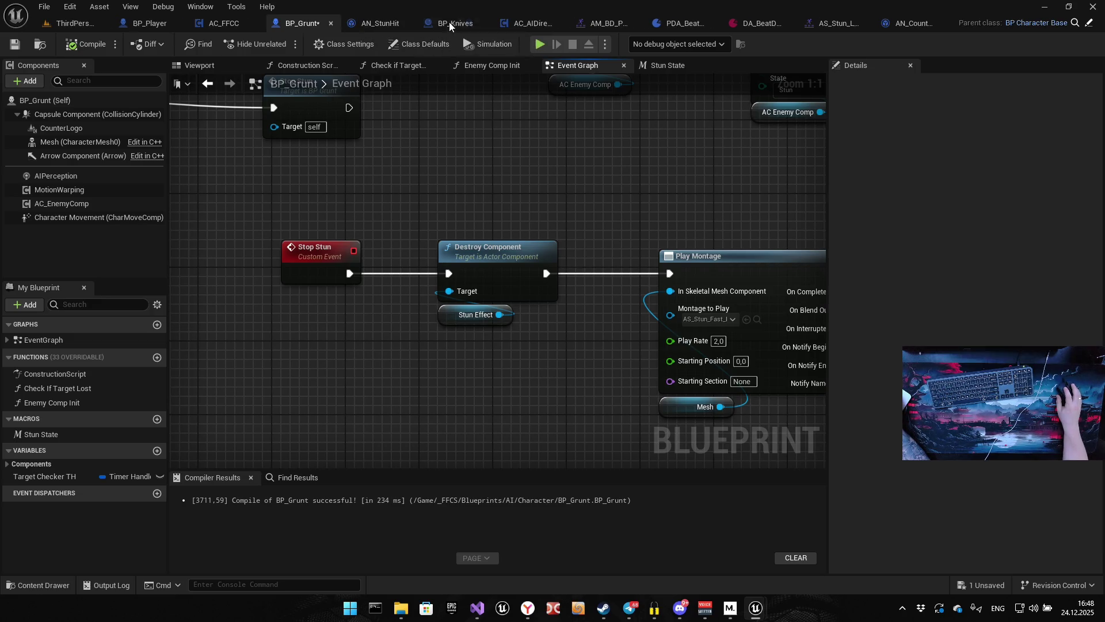
{"action": "left_click", "coordinate": [485, 23]}
{"action": "left_click", "coordinate": [525, 23]}
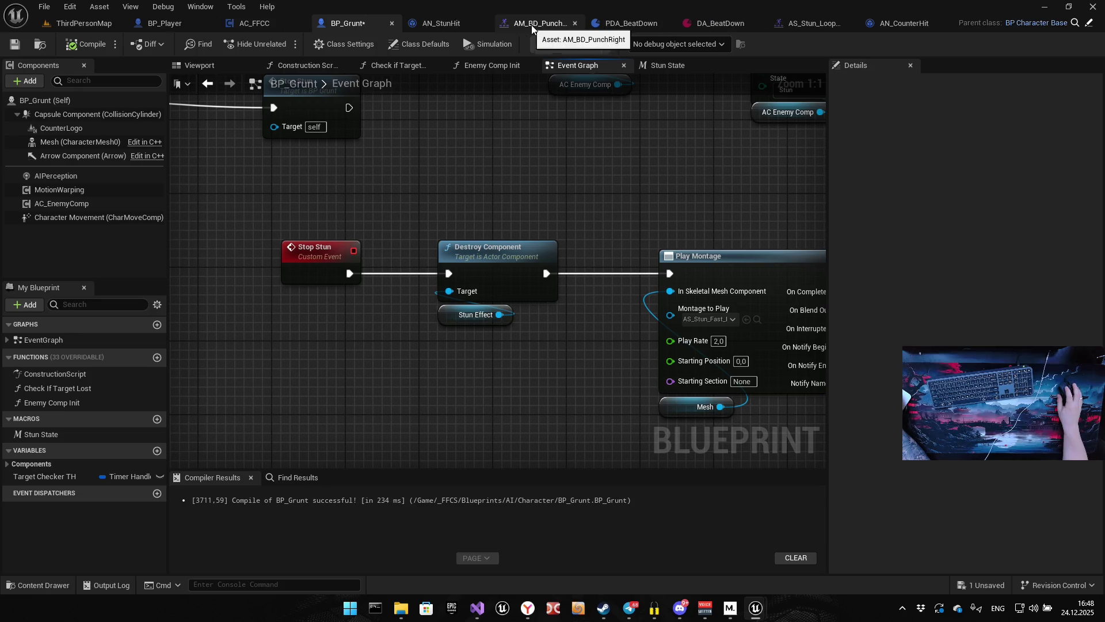
{"action": "left_click", "coordinate": [574, 23]}
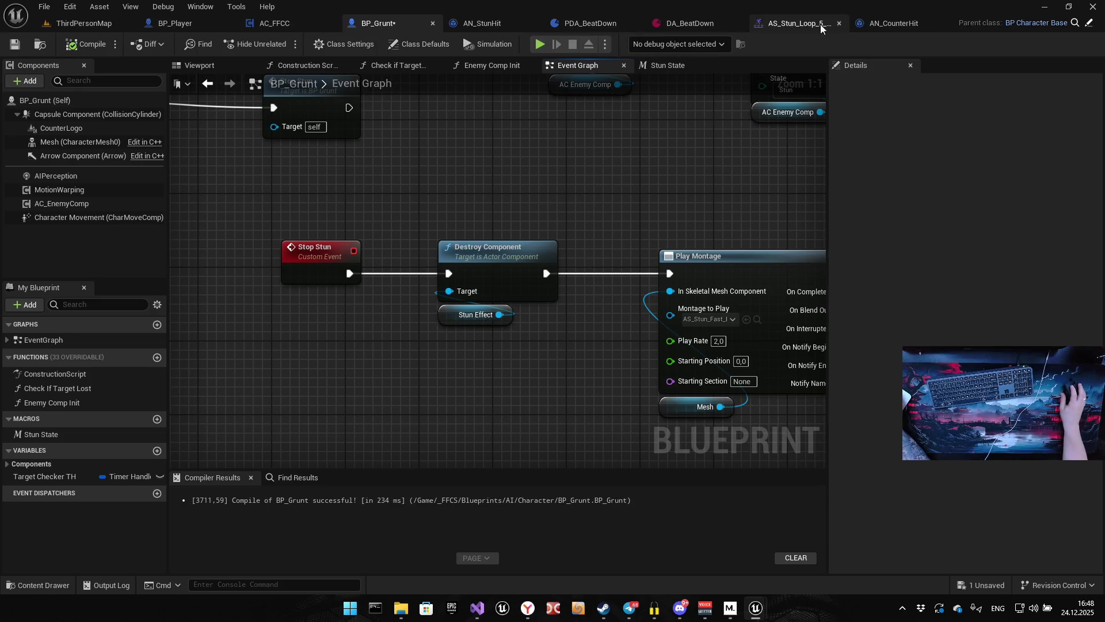
{"action": "left_click", "coordinate": [838, 24]}
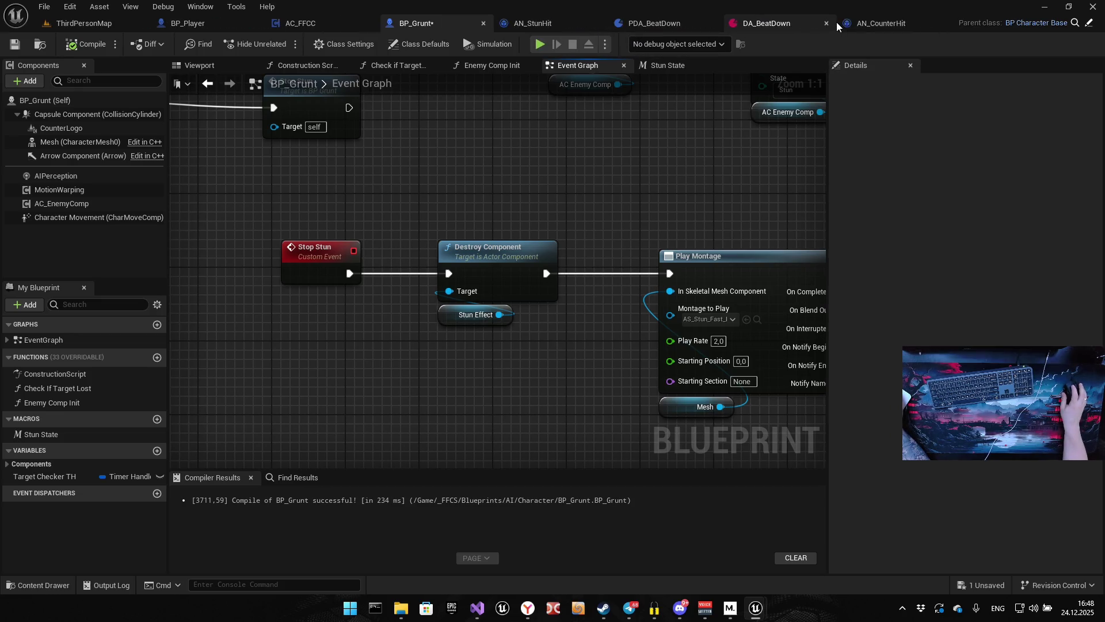
{"action": "left_click", "coordinate": [942, 23]}
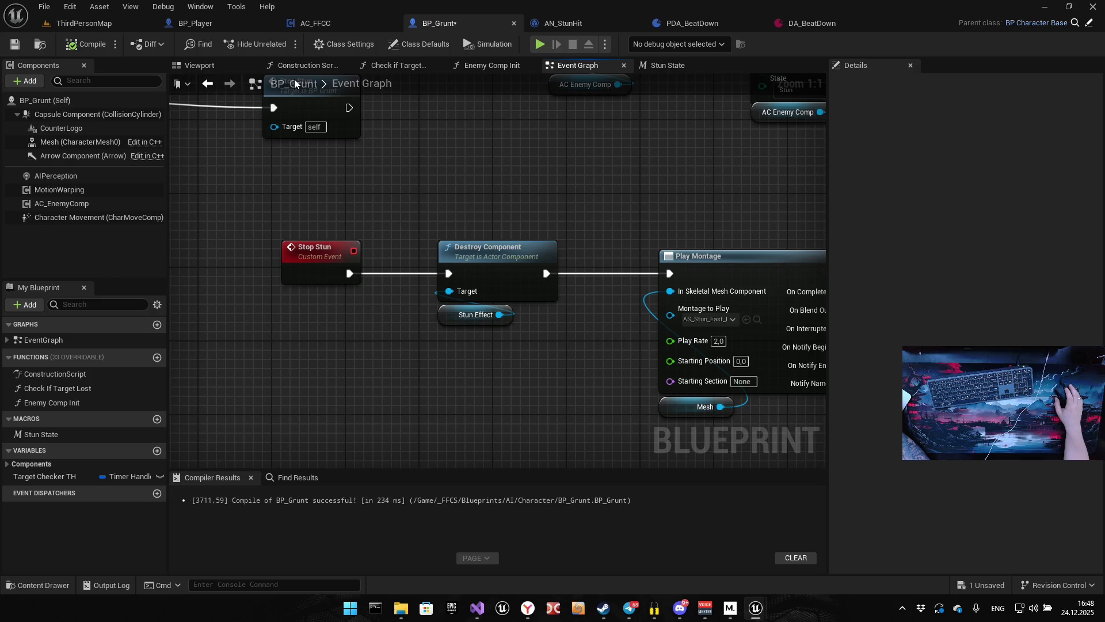
Glance at the AN_StunHit graph, then return to BP_Grunt's Event Graph.
{"action": "scroll", "coordinate": [328, 247], "scroll_direction": "down", "scroll_amount": 7}
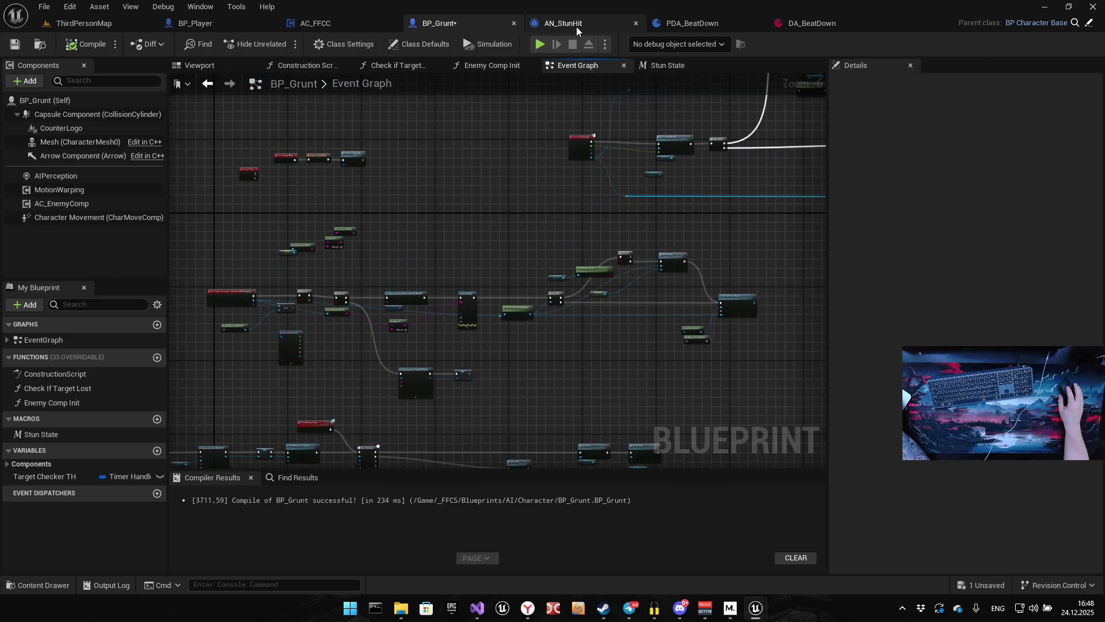
{"action": "left_click", "coordinate": [577, 27]}
{"action": "scroll", "coordinate": [547, 213], "scroll_direction": "down", "scroll_amount": 6}
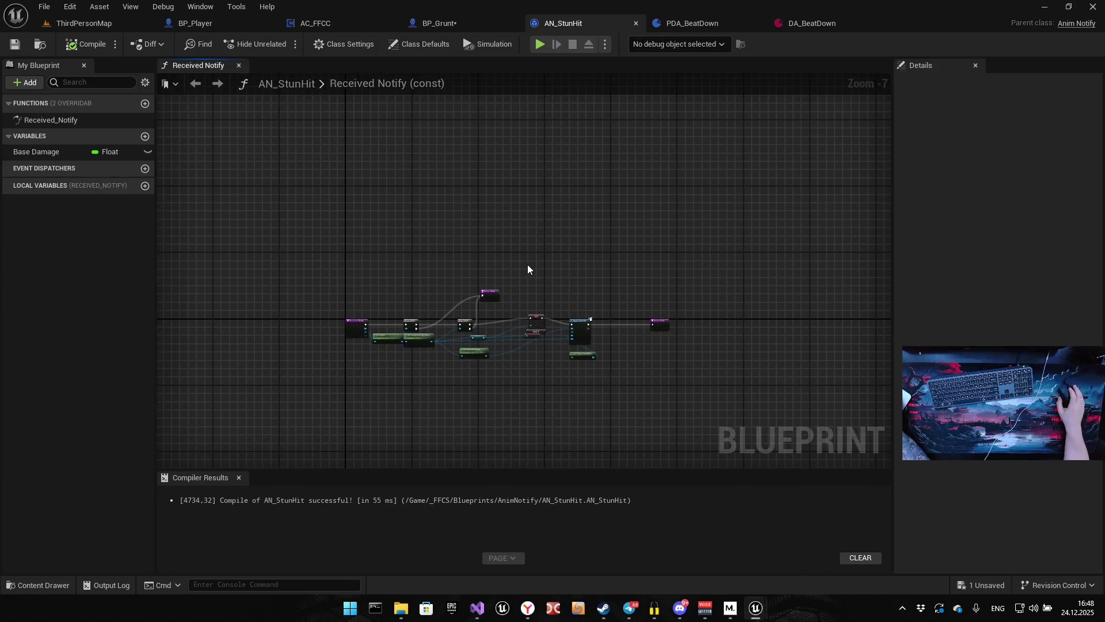
{"action": "left_click", "coordinate": [443, 23]}
{"action": "scroll", "coordinate": [582, 269], "scroll_direction": "down", "scroll_amount": 3}
{"action": "scroll", "coordinate": [489, 291], "scroll_direction": "up", "scroll_amount": 3}
{"action": "scroll", "coordinate": [481, 279], "scroll_direction": "up", "scroll_amount": 2}
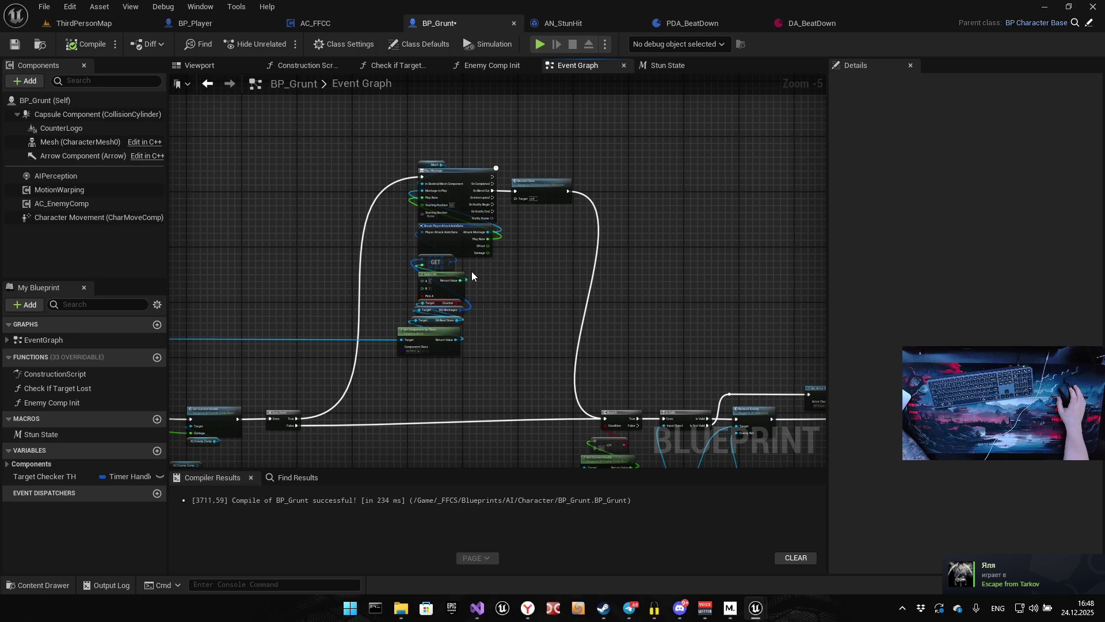
Duplicate the Mesh getter near Play Montage and pull a Get Anim Instance node from it.
{"action": "scroll", "coordinate": [469, 259], "scroll_direction": "up", "scroll_amount": 5}
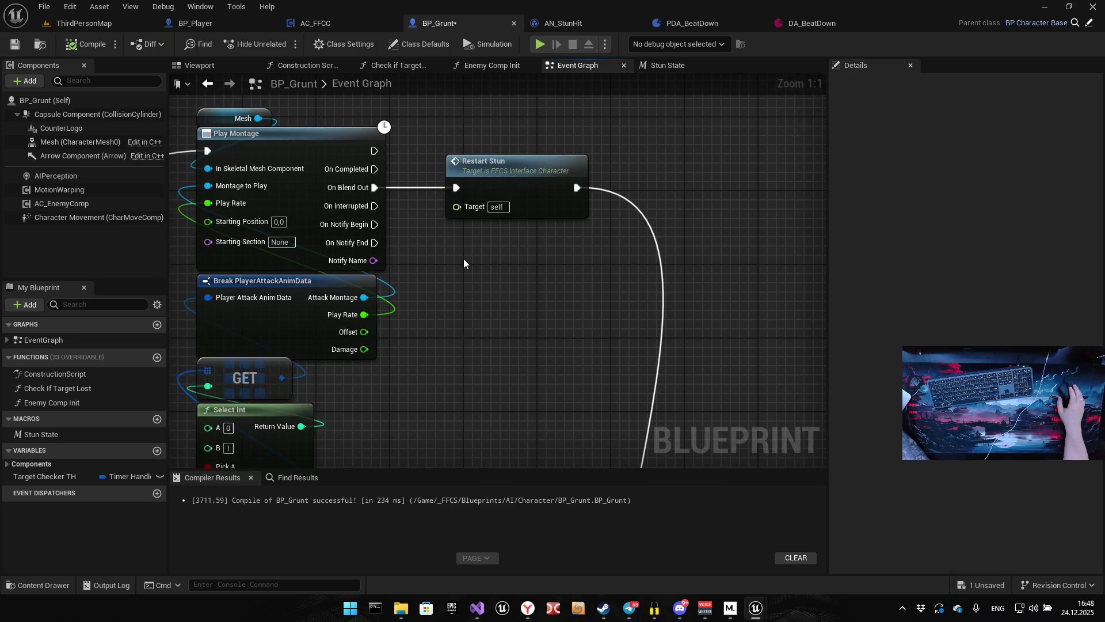
{"action": "mouse_move", "coordinate": [464, 264]}
{"action": "left_mouse_down"}
{"action": "mouse_move", "coordinate": [456, 338]}
{"action": "mouse_move", "coordinate": [502, 337]}
{"action": "left_mouse_up"}
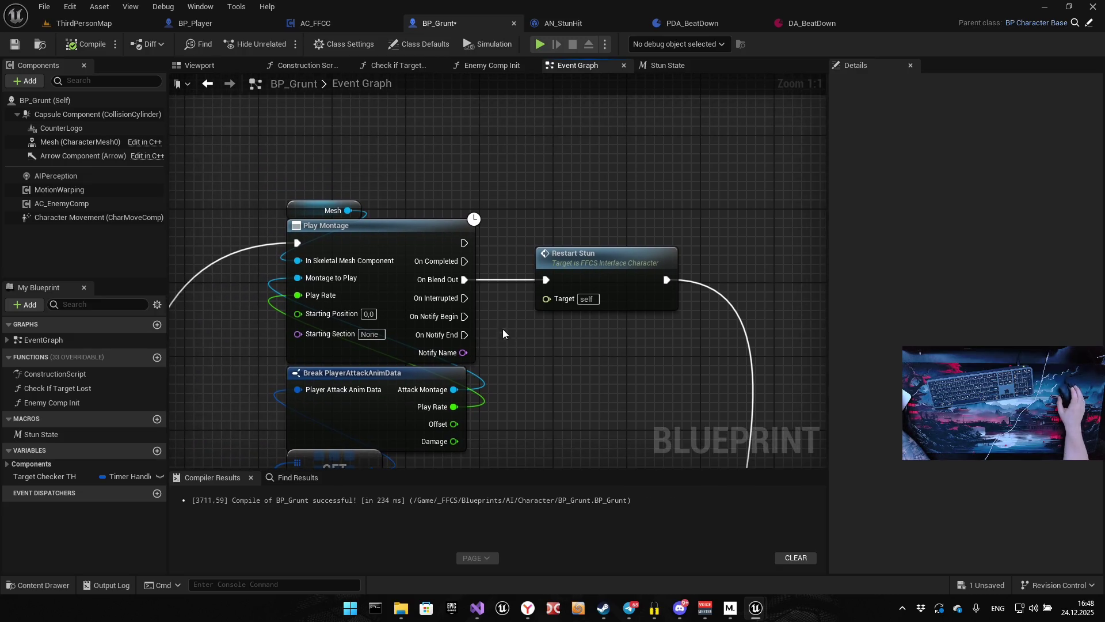
{"action": "left_click_drag", "start_coordinate": [271, 264], "coordinate": [416, 274]}
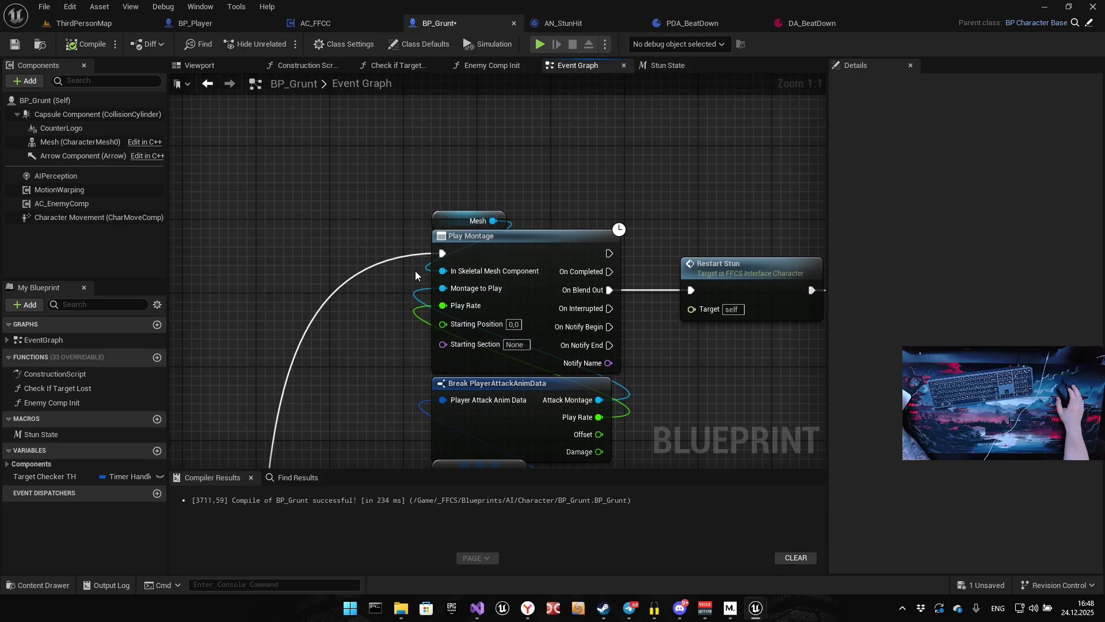
{"action": "left_click", "coordinate": [467, 219]}
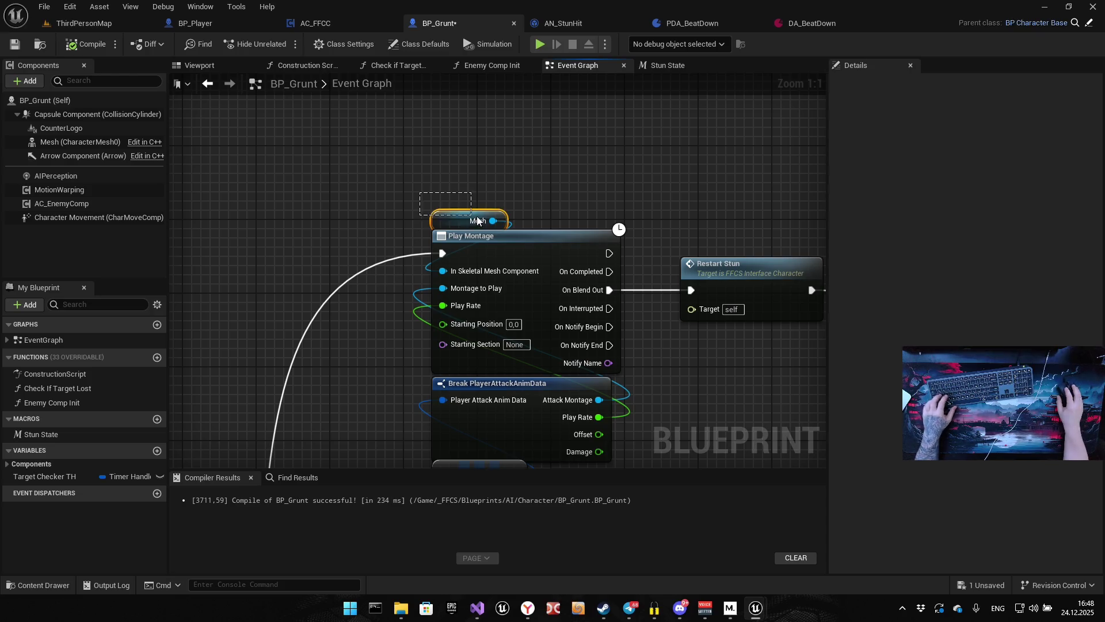
{"action": "left_click_drag", "start_coordinate": [322, 238], "coordinate": [250, 253]}
{"action": "key", "text": "ctrl+c"}
{"action": "key", "text": "ctrl+v"}
{"action": "left_click_drag", "start_coordinate": [332, 260], "coordinate": [368, 216]}
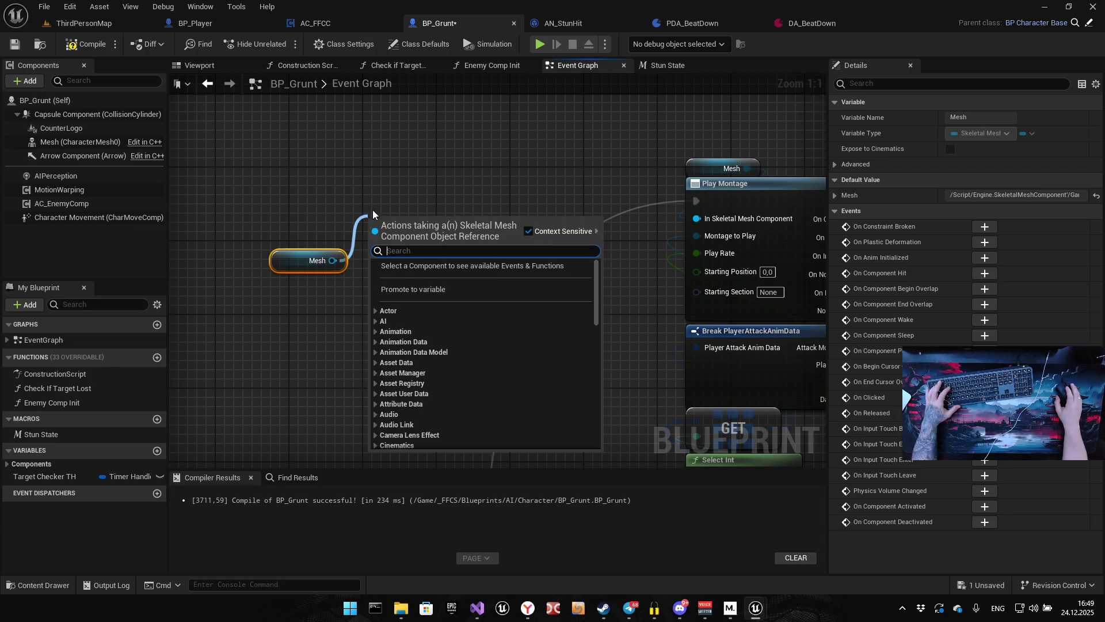
{"action": "type", "text": "get anim"}
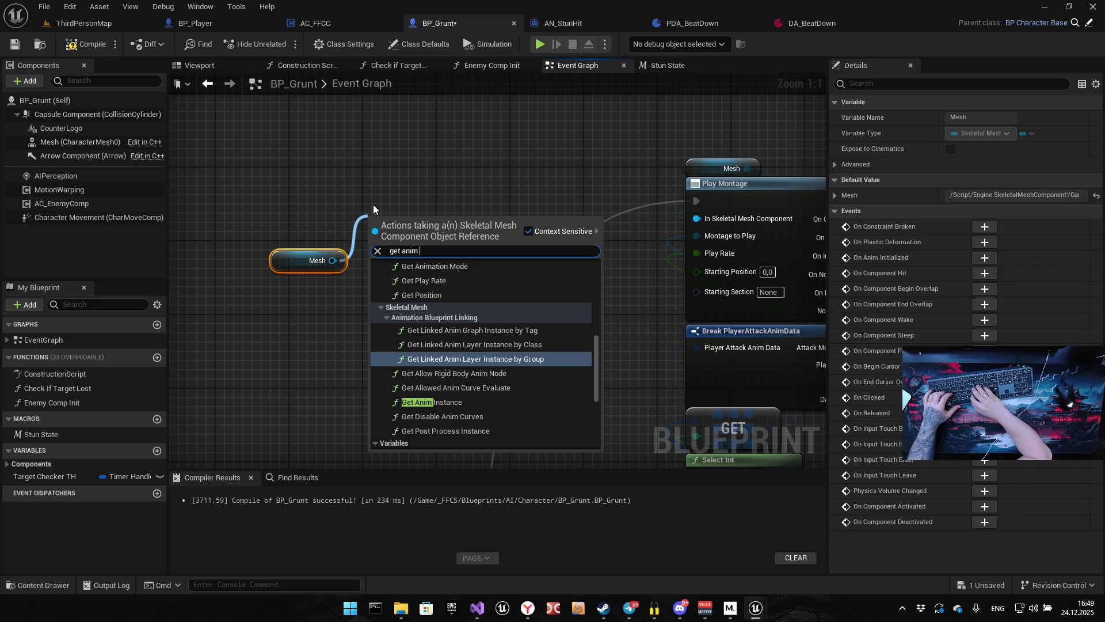
{"action": "type", "text": "instance"}
{"action": "key", "text": "Return"}
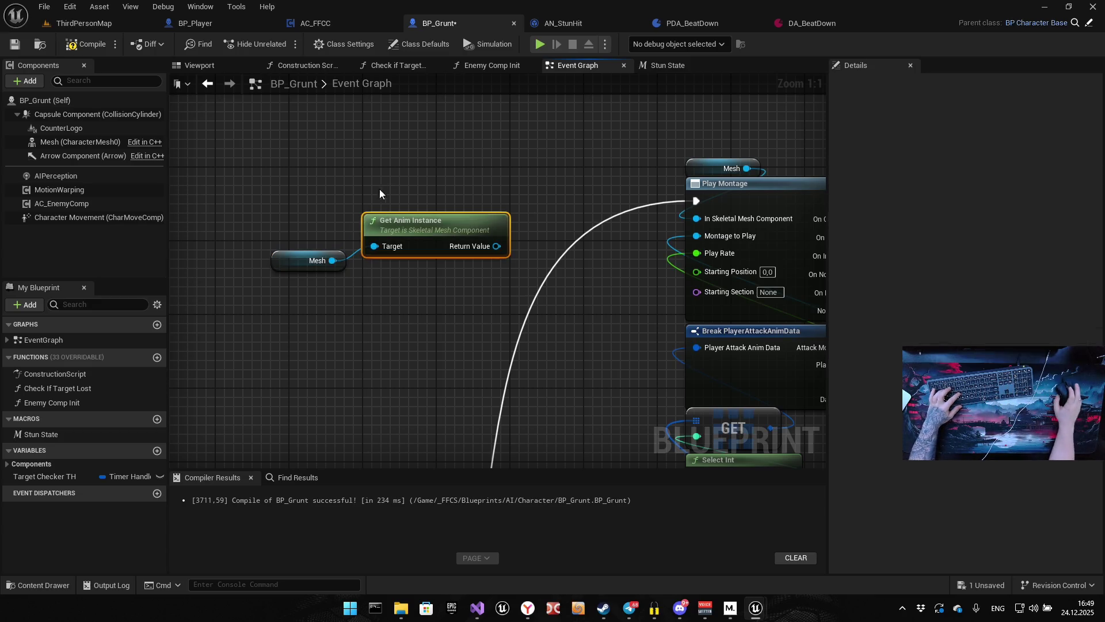
Chain Get Current Active Montage and Montage Stop off the anim instance.
{"action": "left_click_drag", "start_coordinate": [496, 246], "coordinate": [513, 171]}
{"action": "type", "text": "get c"}
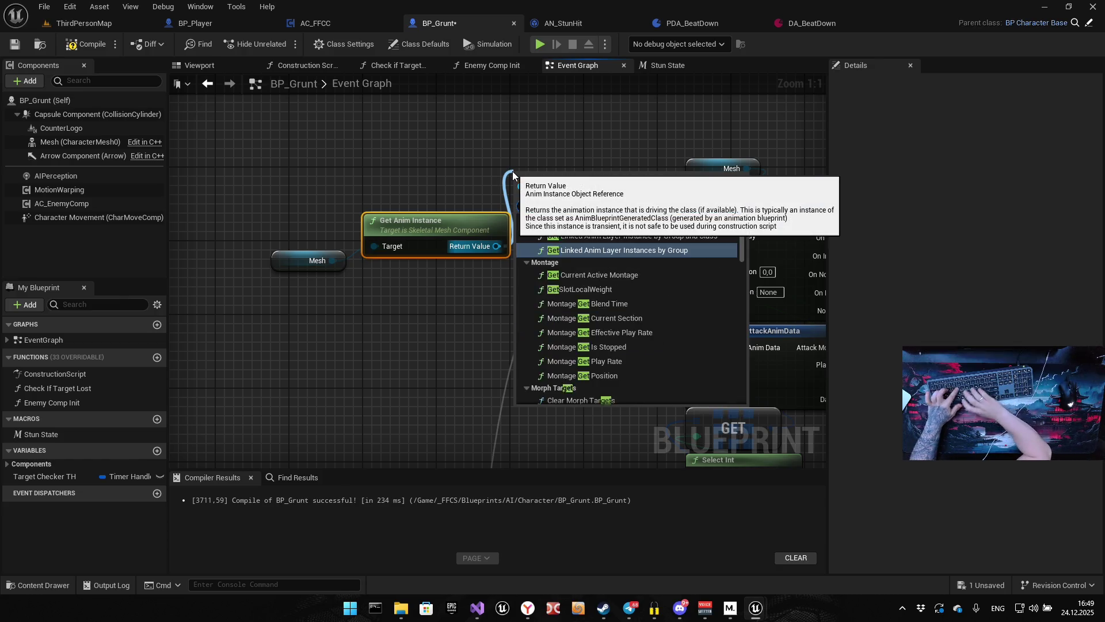
{"action": "type", "text": "urrent ac"}
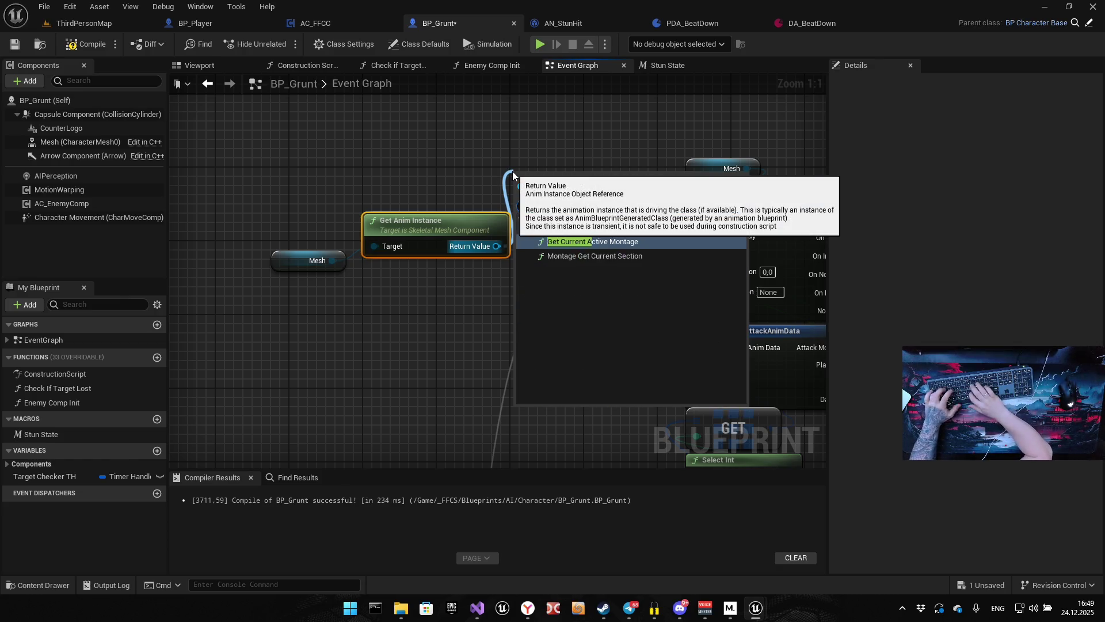
{"action": "key", "text": "Return"}
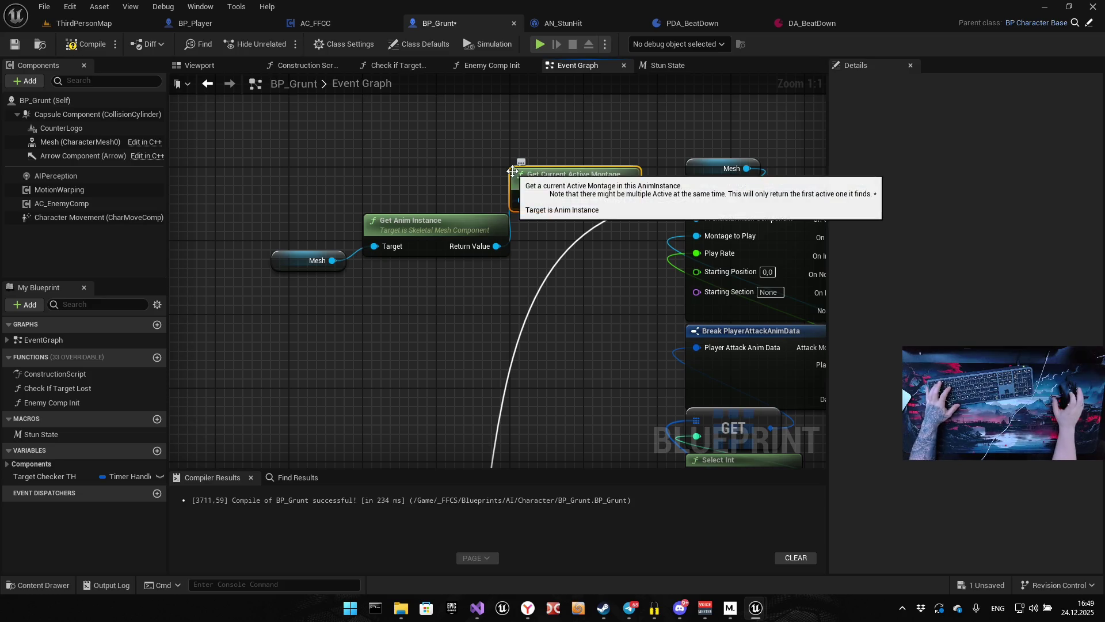
{"action": "mouse_move", "coordinate": [628, 200]}
{"action": "left_mouse_down"}
{"action": "mouse_move", "coordinate": [649, 170]}
{"action": "mouse_move", "coordinate": [554, 113]}
{"action": "left_mouse_up"}
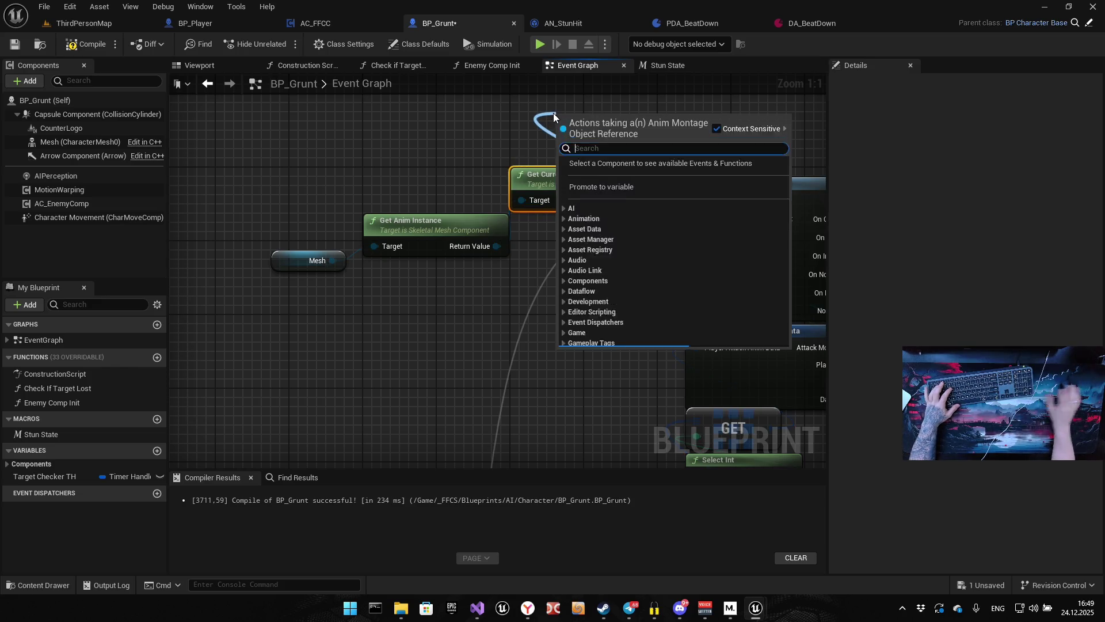
{"action": "type", "text": "montage stop"}
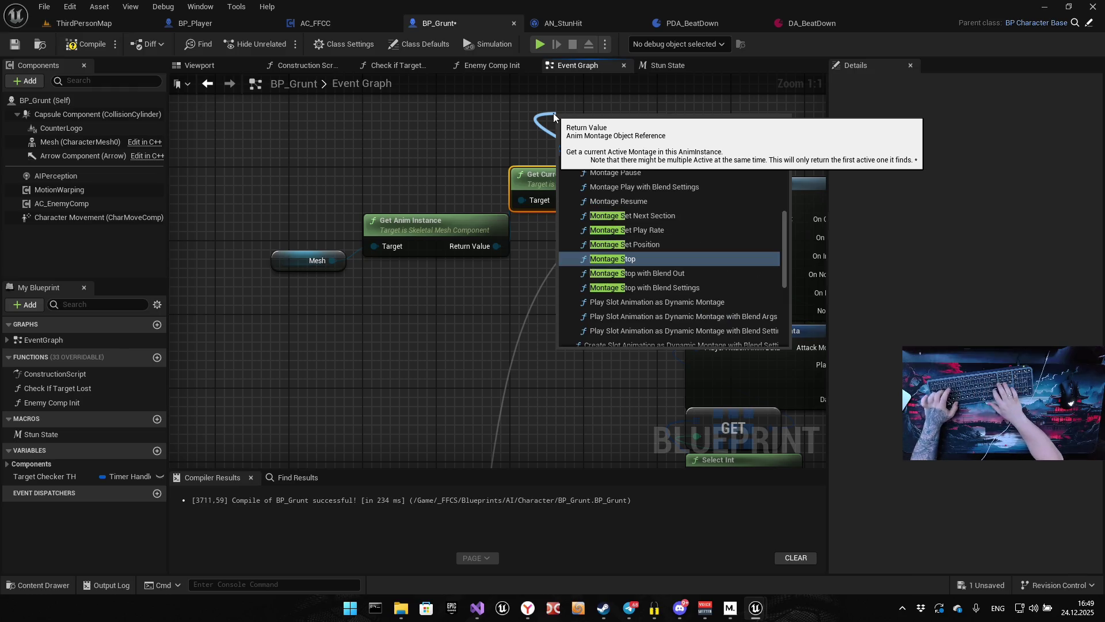
{"action": "key", "text": "Return"}
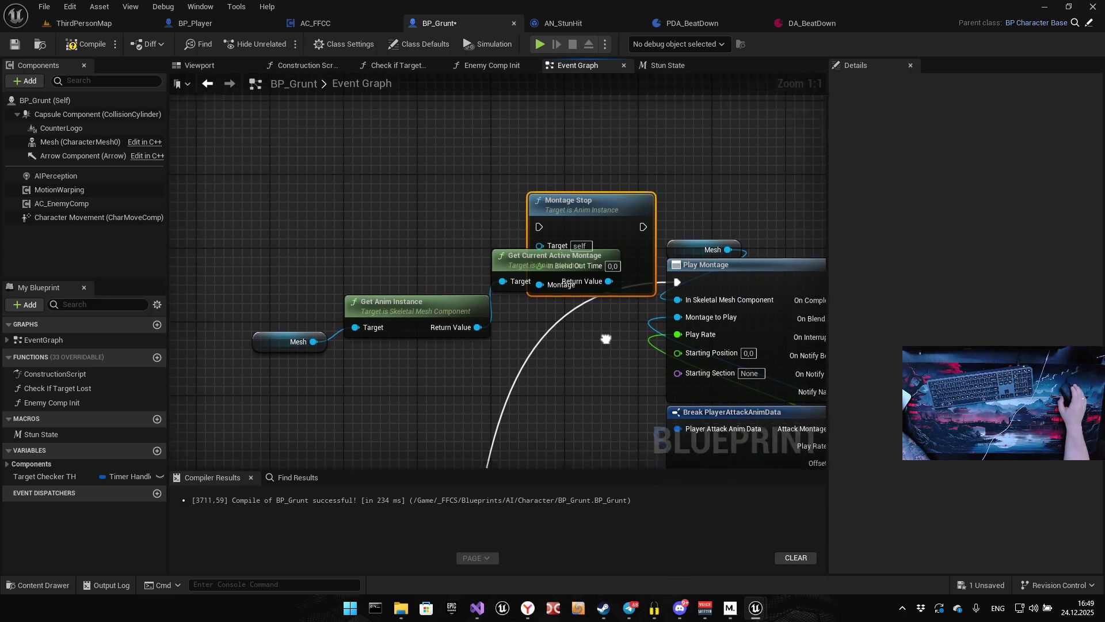
Arrange the Mesh, Get Anim Instance, Get Current Active Montage and Montage Stop nodes ahead of Play Montage.
{"action": "left_click_drag", "start_coordinate": [543, 296], "coordinate": [403, 295]}
{"action": "mouse_move", "coordinate": [277, 371]}
{"action": "left_mouse_down"}
{"action": "mouse_move", "coordinate": [369, 375]}
{"action": "mouse_move", "coordinate": [547, 274]}
{"action": "mouse_move", "coordinate": [521, 274]}
{"action": "left_mouse_up"}
{"action": "left_click_drag", "start_coordinate": [600, 239], "coordinate": [424, 201]}
{"action": "scroll", "coordinate": [479, 372], "scroll_direction": "down", "scroll_amount": 5}
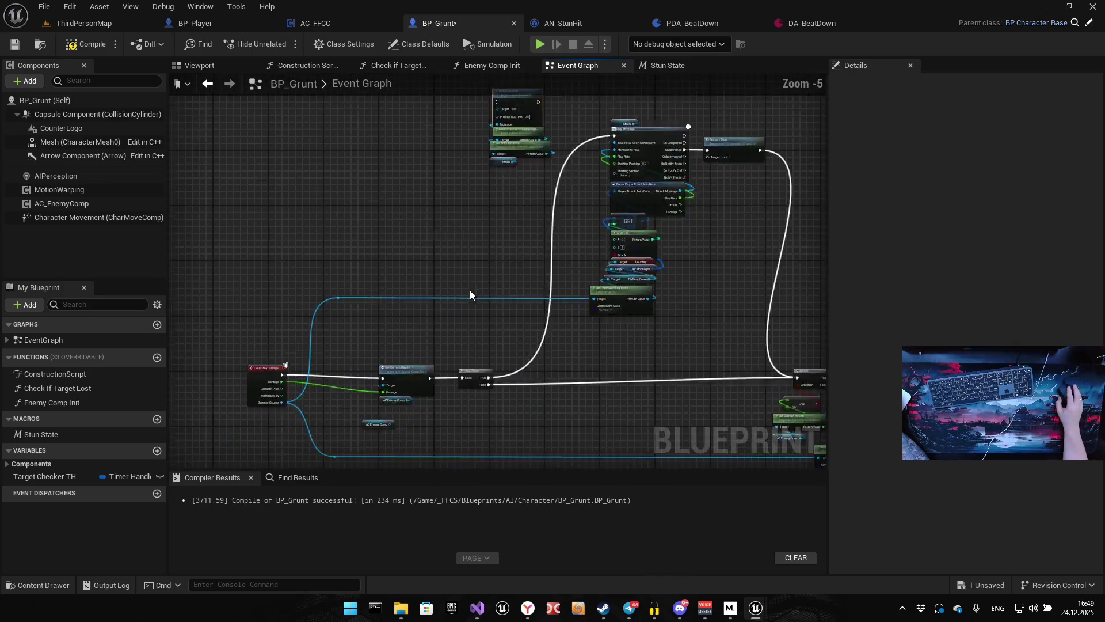
{"action": "scroll", "coordinate": [460, 316], "scroll_direction": "down", "scroll_amount": 2}
{"action": "key", "text": "f"}
{"action": "left_click_drag", "start_coordinate": [499, 262], "coordinate": [558, 260]}
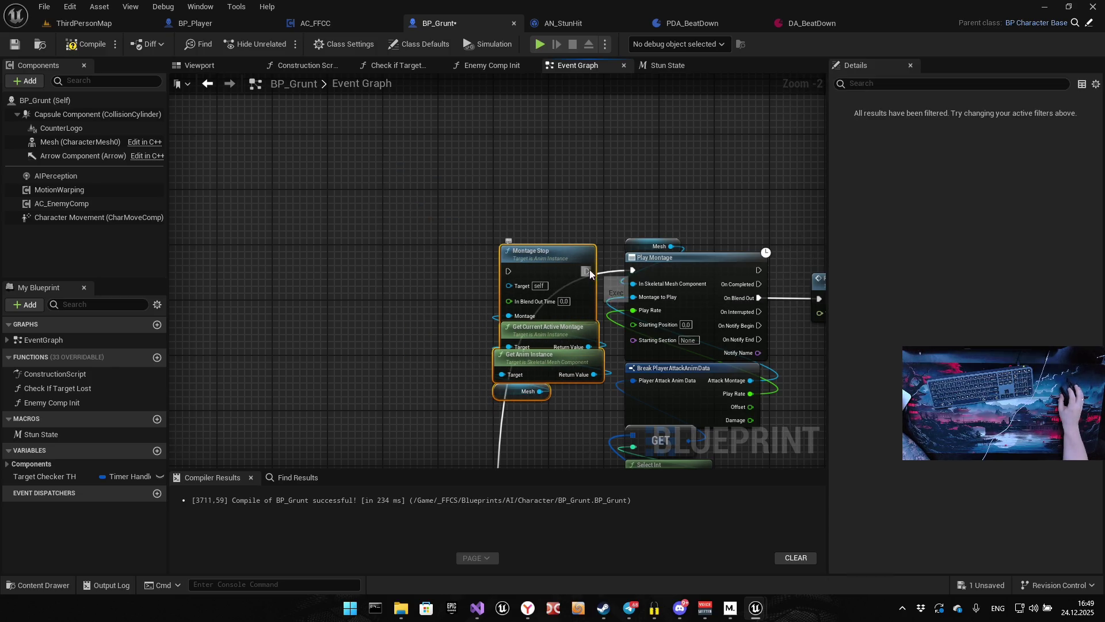
{"action": "mouse_move", "coordinate": [544, 333]}
{"action": "left_mouse_down"}
{"action": "mouse_move", "coordinate": [591, 263]}
{"action": "mouse_move", "coordinate": [605, 171]}
{"action": "mouse_move", "coordinate": [525, 389]}
{"action": "mouse_move", "coordinate": [519, 383]}
{"action": "left_mouse_up"}
{"action": "scroll", "coordinate": [605, 171], "scroll_direction": "down", "scroll_amount": 3}
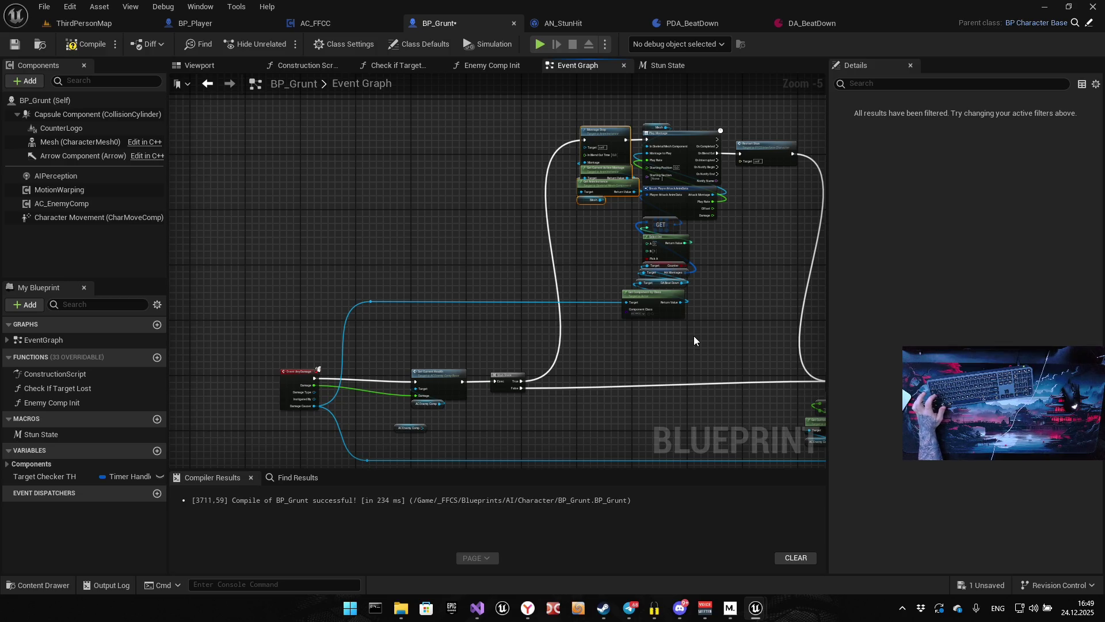
{"action": "scroll", "coordinate": [693, 124], "scroll_direction": "up", "scroll_amount": 4}
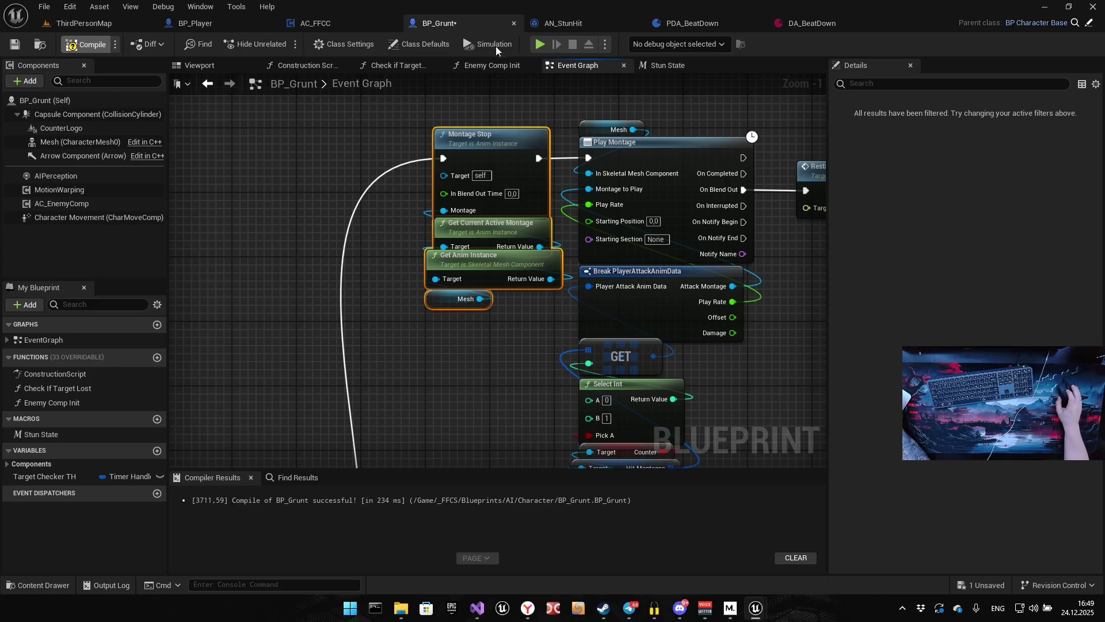
Wire Get Anim Instance's Return Value into Montage Stop's Target and recompile BP_Grunt error-free.
{"action": "key", "text": "F7"}
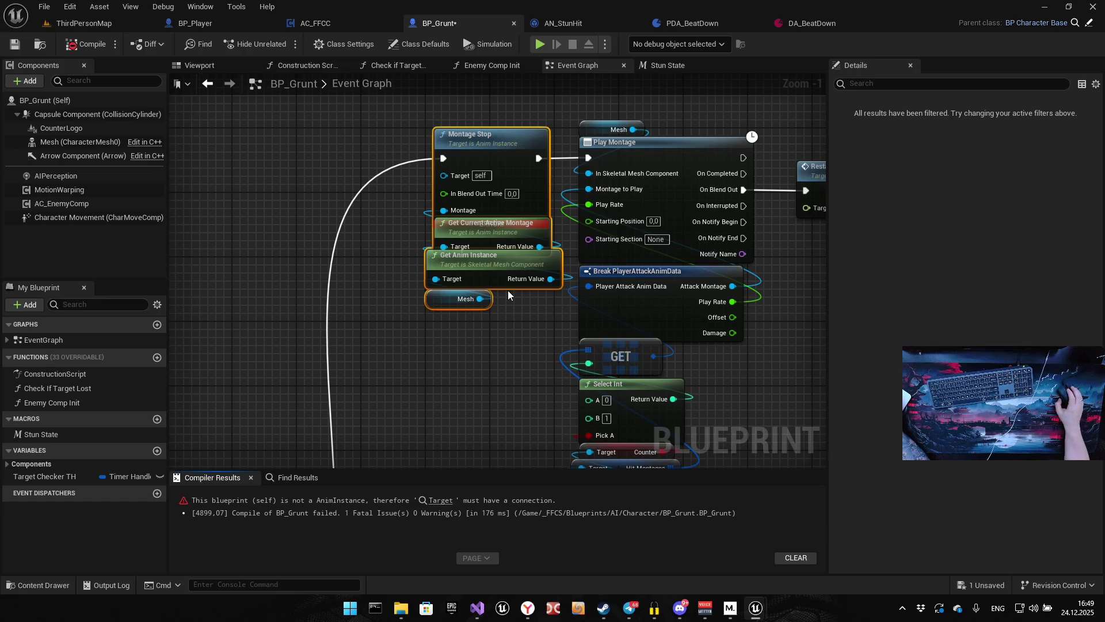
{"action": "mouse_move", "coordinate": [434, 371]}
{"action": "left_mouse_down"}
{"action": "mouse_move", "coordinate": [488, 237]}
{"action": "mouse_move", "coordinate": [485, 261]}
{"action": "left_mouse_up"}
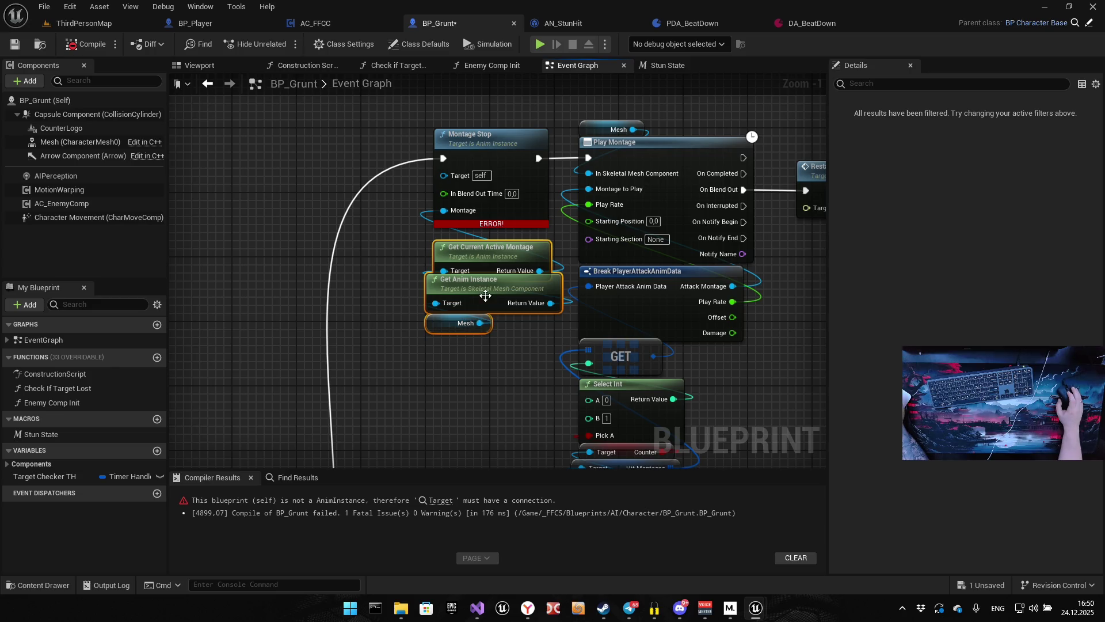
{"action": "scroll", "coordinate": [537, 291], "scroll_direction": "up", "scroll_amount": 1}
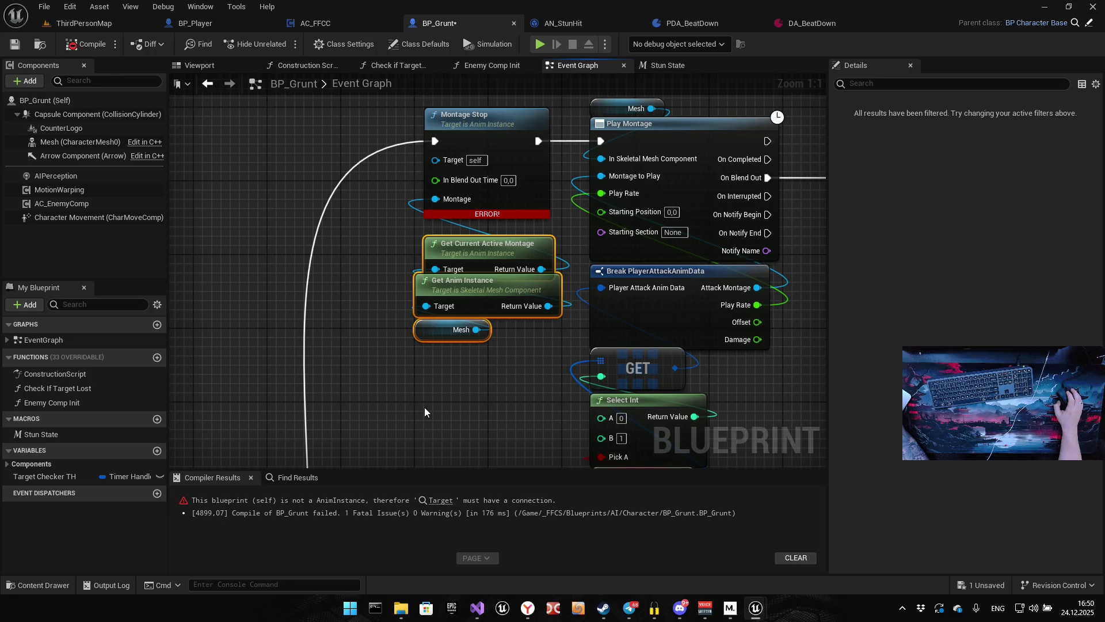
{"action": "mouse_move", "coordinate": [548, 305]}
{"action": "left_mouse_down"}
{"action": "mouse_move", "coordinate": [570, 302]}
{"action": "mouse_move", "coordinate": [438, 159]}
{"action": "left_mouse_up"}
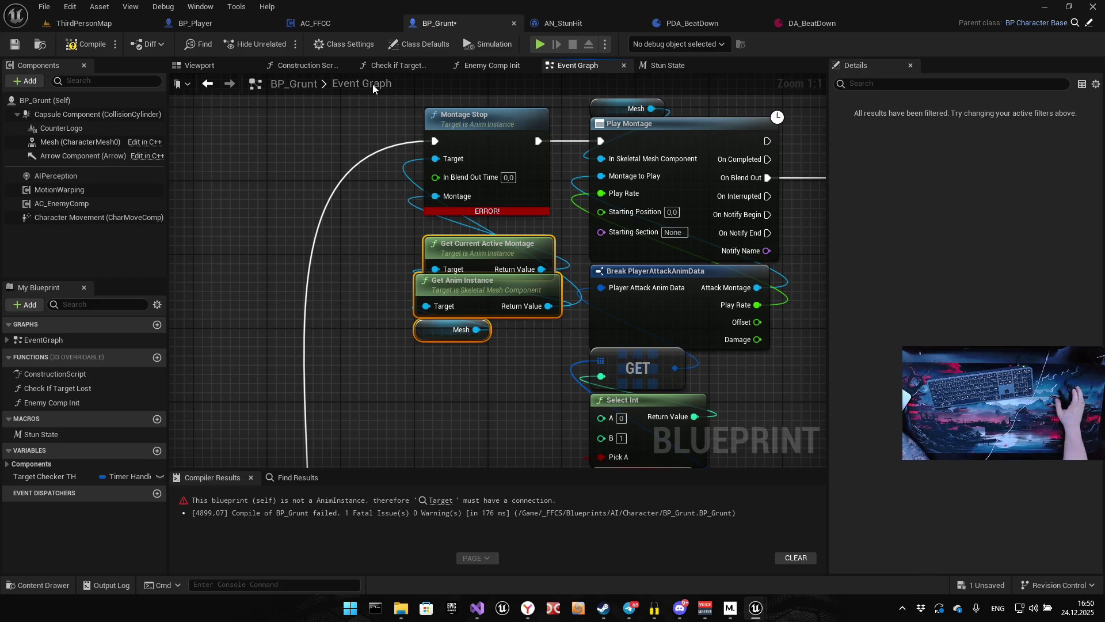
{"action": "left_click", "coordinate": [86, 44]}
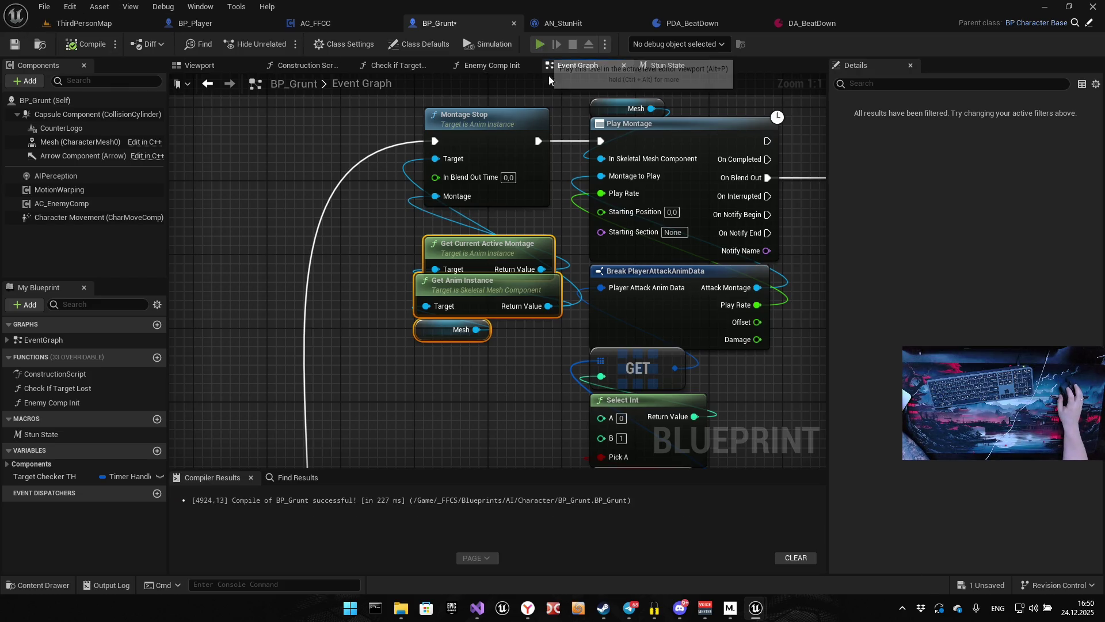
{"action": "left_click", "coordinate": [544, 49]}
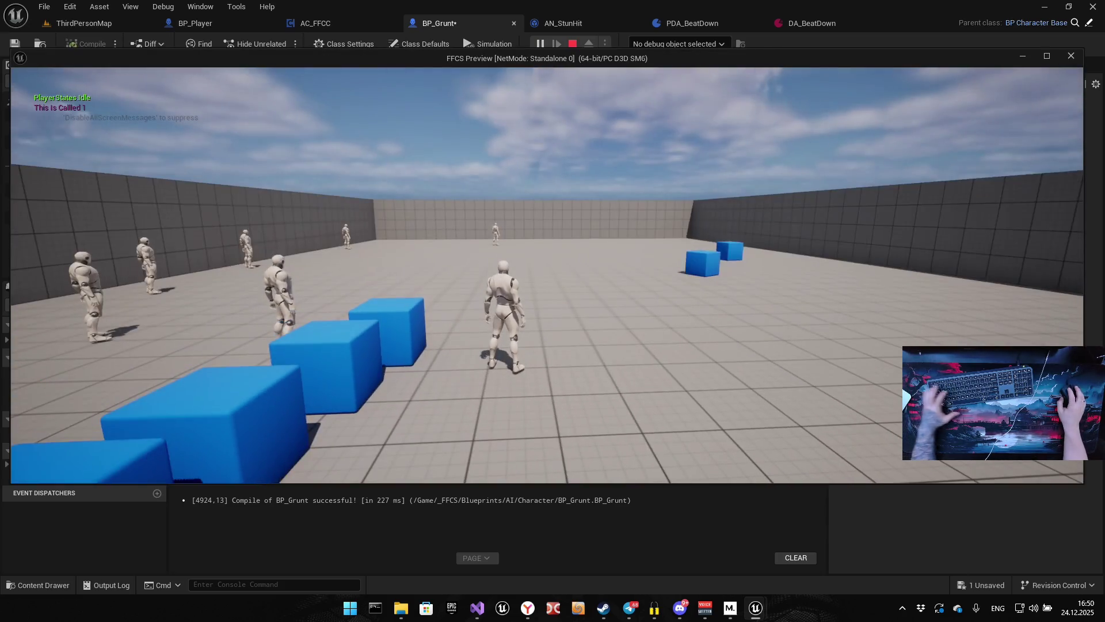
{"action": "key", "text": "e"}
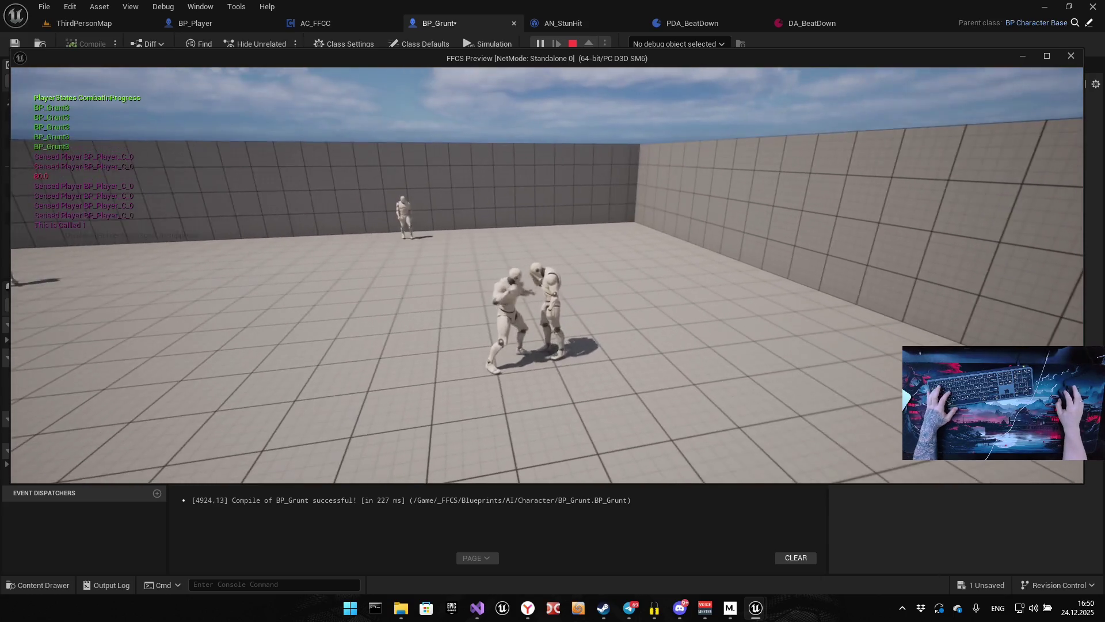
{"action": "key", "text": "e"}
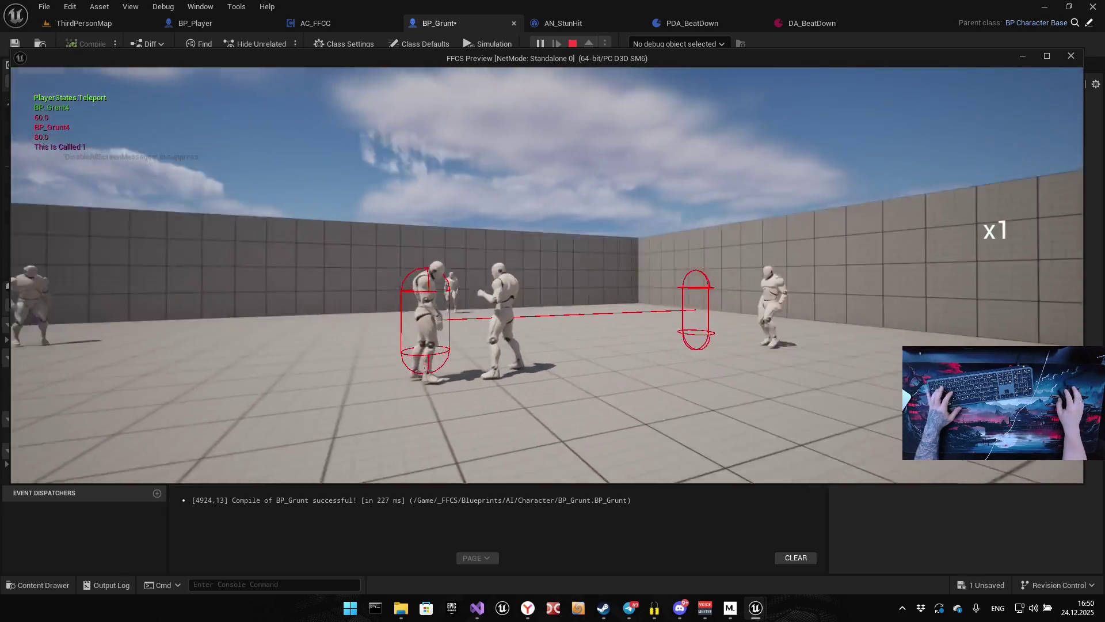
{"action": "key", "text": "Escape"}
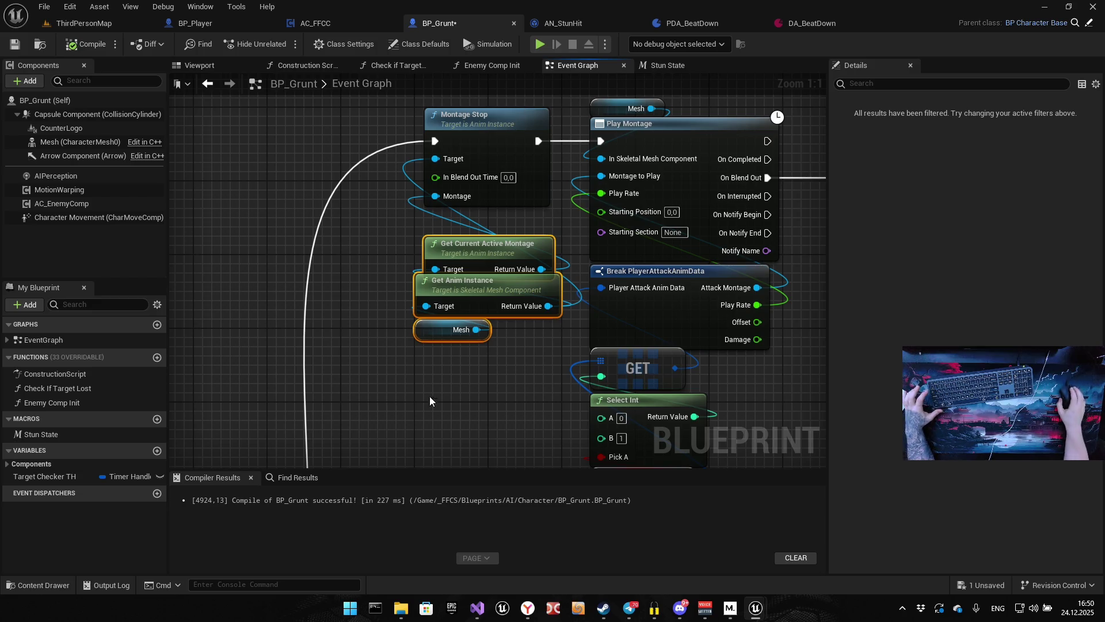
Wire Stun State False to Montage Stop and True to the Branch, compile BP_Grunt, then playtest.
{"action": "scroll", "coordinate": [486, 320], "scroll_direction": "down", "scroll_amount": 5}
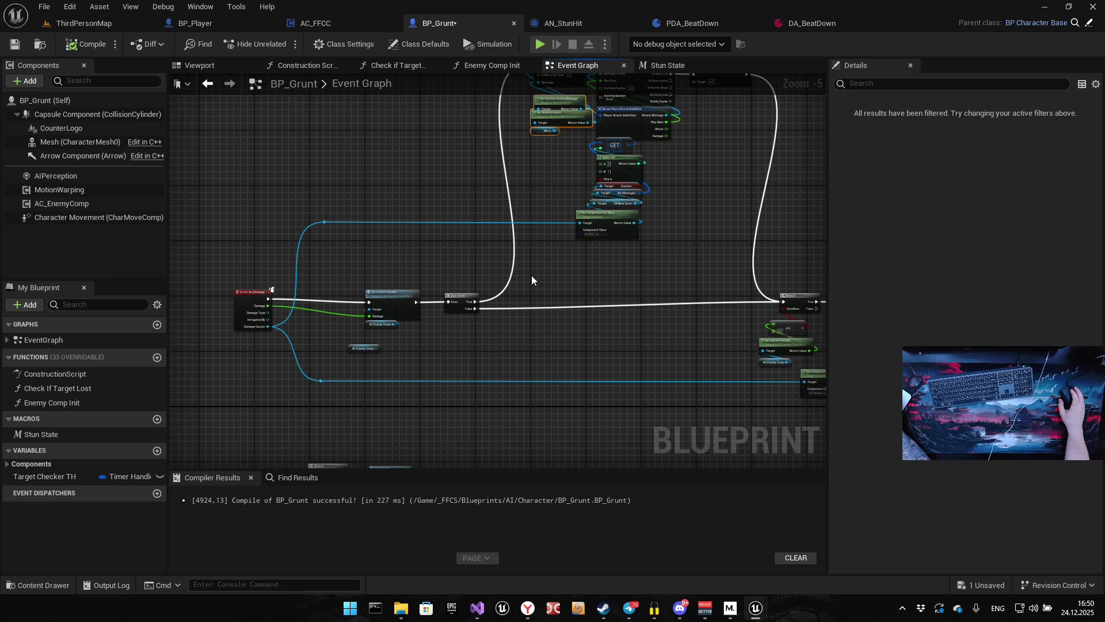
{"action": "mouse_move", "coordinate": [540, 291]}
{"action": "left_mouse_down"}
{"action": "mouse_move", "coordinate": [489, 299]}
{"action": "mouse_move", "coordinate": [571, 293]}
{"action": "mouse_move", "coordinate": [449, 316]}
{"action": "left_mouse_up"}
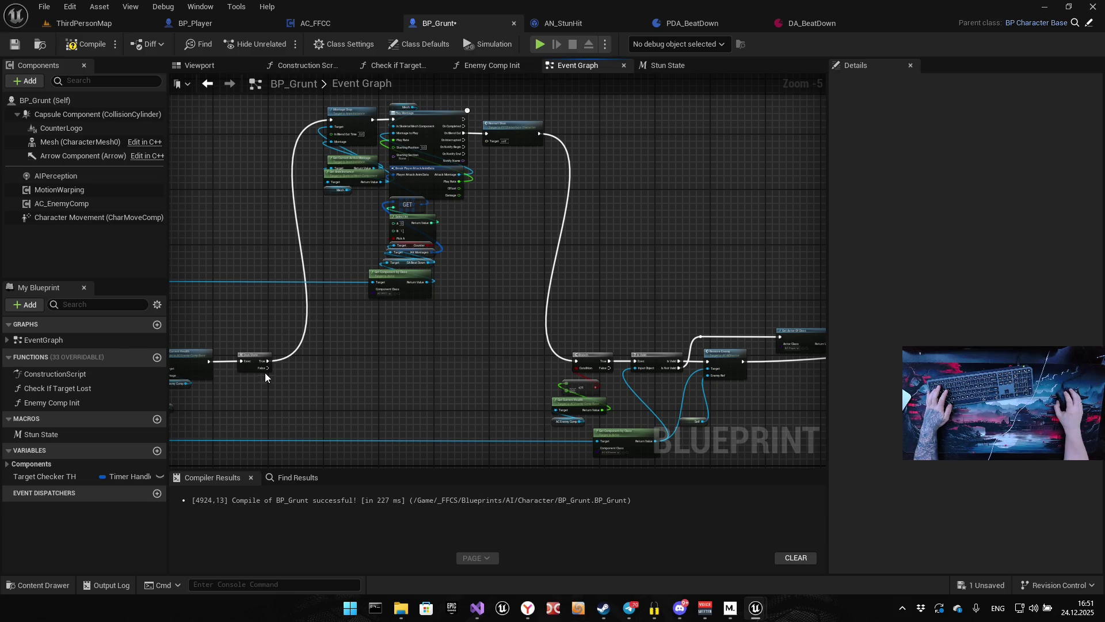
{"action": "left_click_drag", "start_coordinate": [266, 368], "coordinate": [332, 120]}
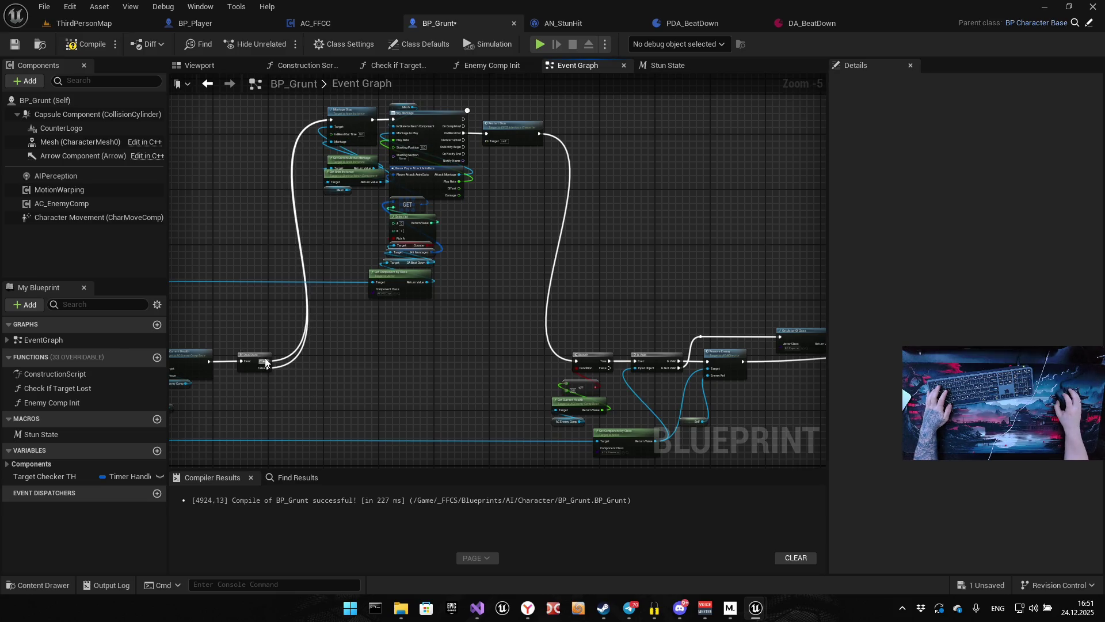
{"action": "left_click_drag", "start_coordinate": [266, 361], "coordinate": [579, 361]}
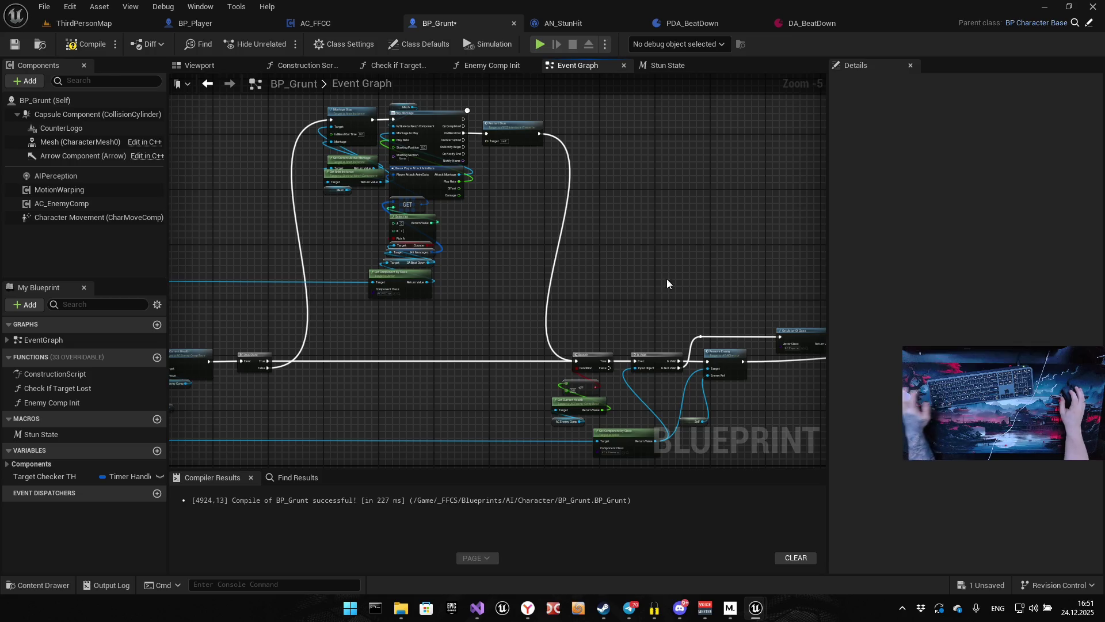
{"action": "left_click_drag", "start_coordinate": [658, 281], "coordinate": [741, 260]}
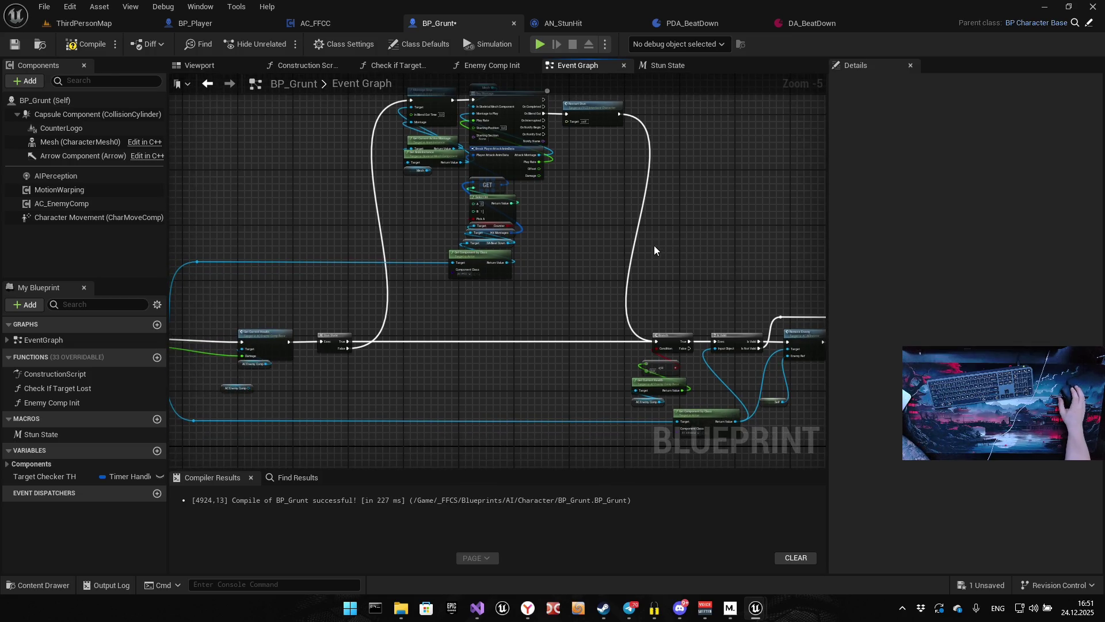
{"action": "left_click", "coordinate": [88, 38]}
{"action": "left_click", "coordinate": [540, 44]}
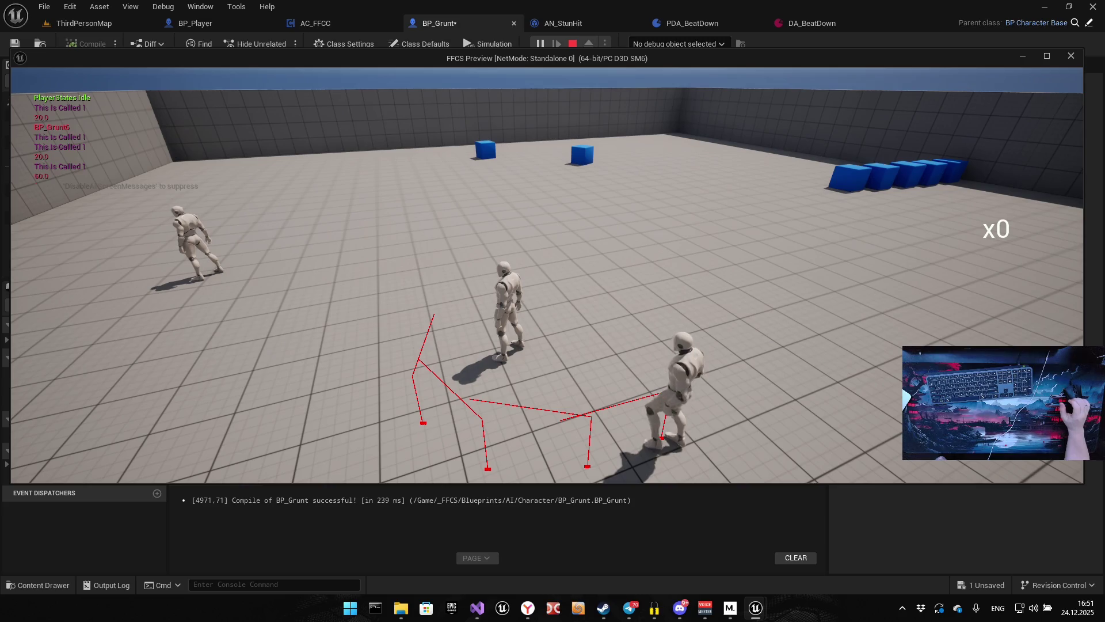
{"action": "left_click", "coordinate": [546, 275]}
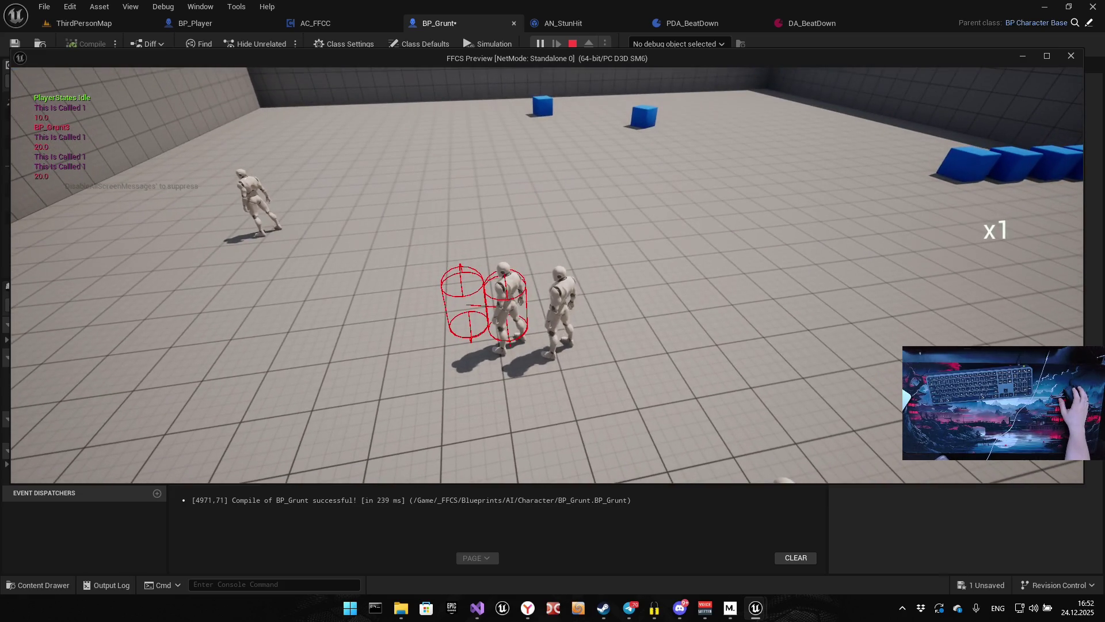
{"action": "left_click", "coordinate": [547, 275]}
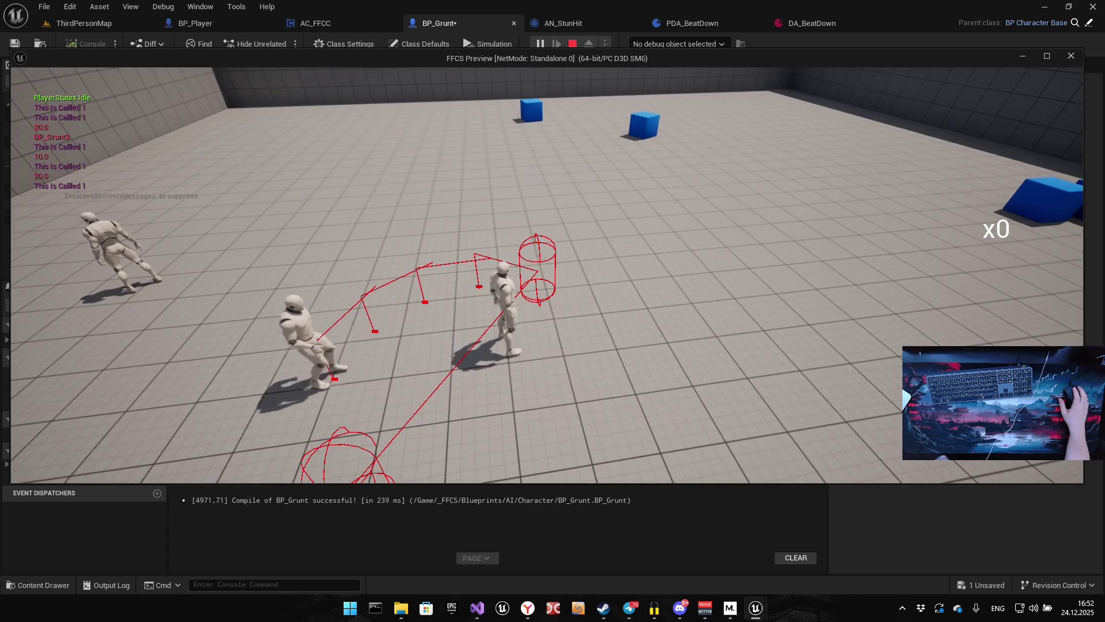
{"action": "left_click", "coordinate": [547, 275]}
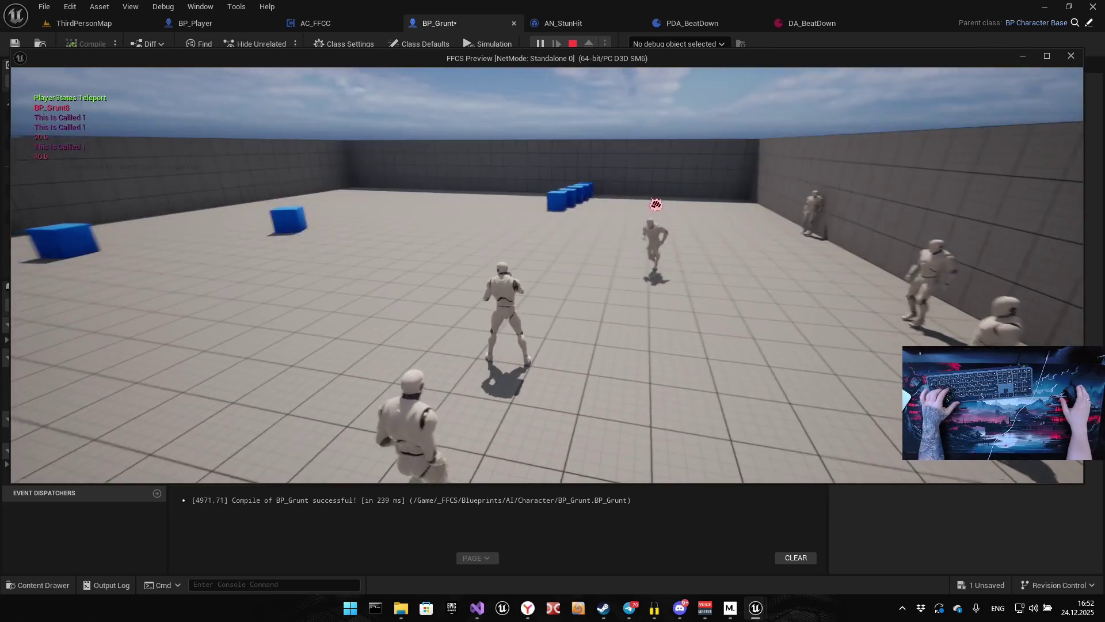
{"action": "key", "text": "Escape"}
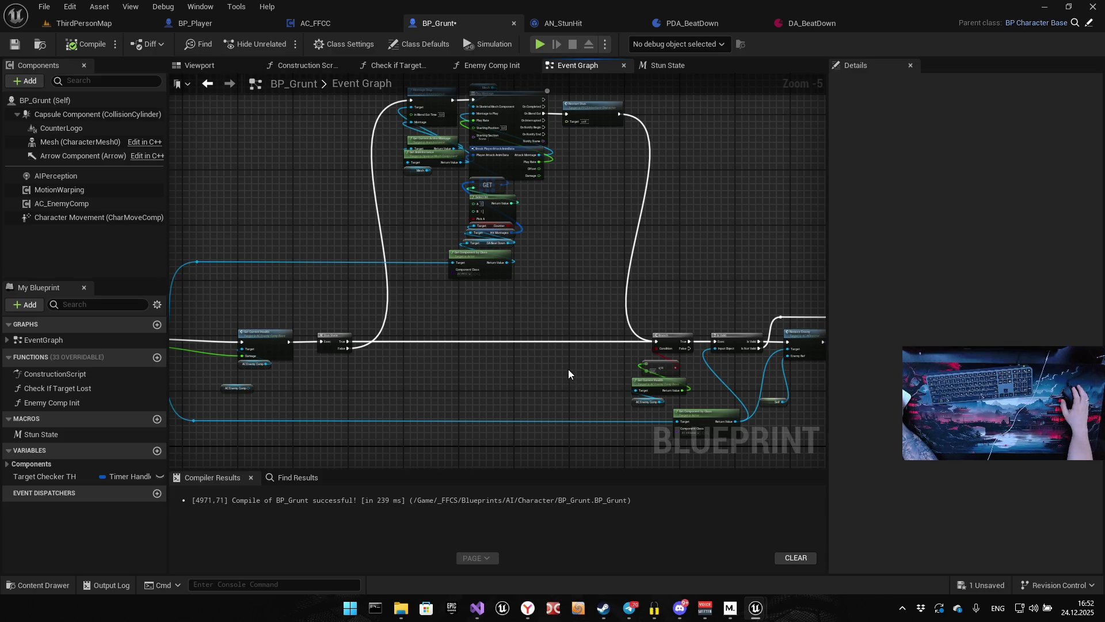
Recompile AN_StunHit with Apply Damage base damage at 10,0 and launch a playtest.
{"action": "left_click", "coordinate": [552, 18]}
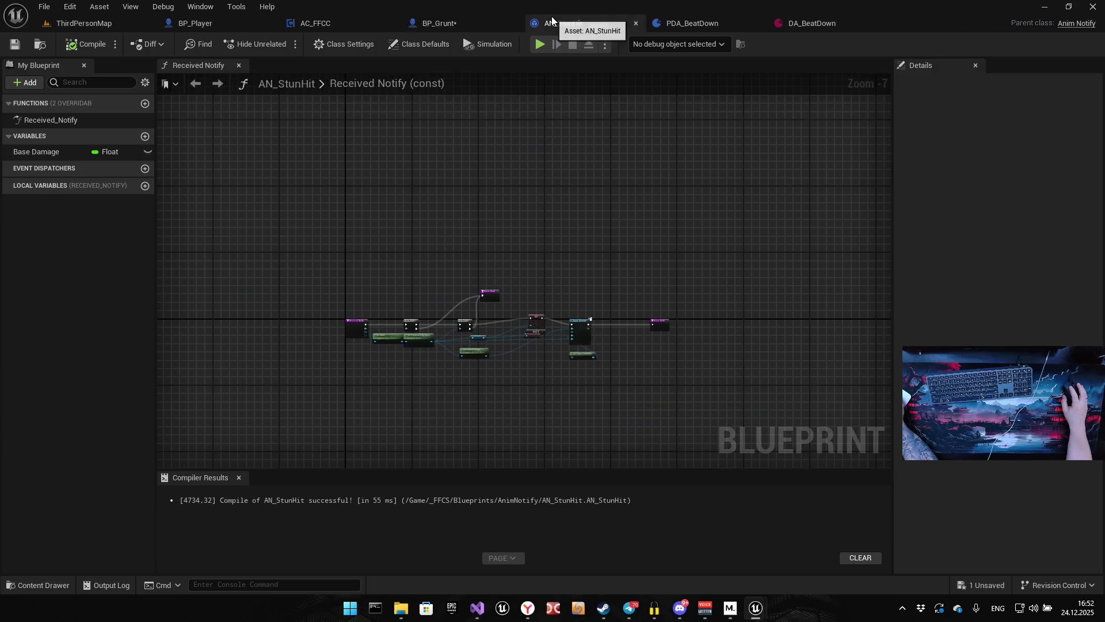
{"action": "scroll", "coordinate": [549, 216], "scroll_direction": "up", "scroll_amount": 7}
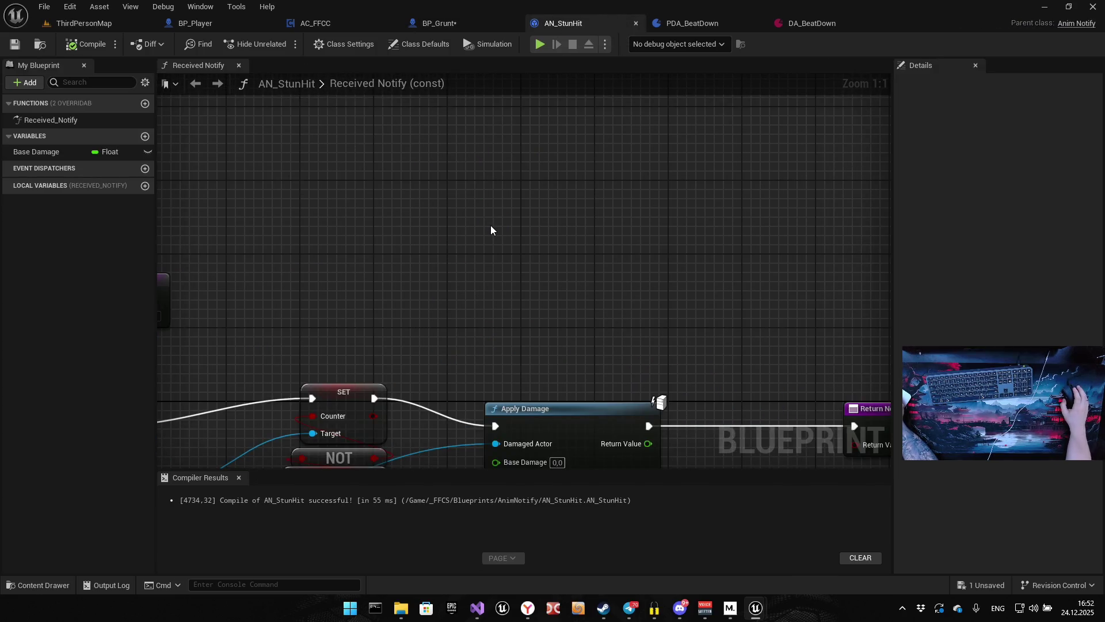
{"action": "left_click_drag", "start_coordinate": [578, 407], "coordinate": [610, 175]}
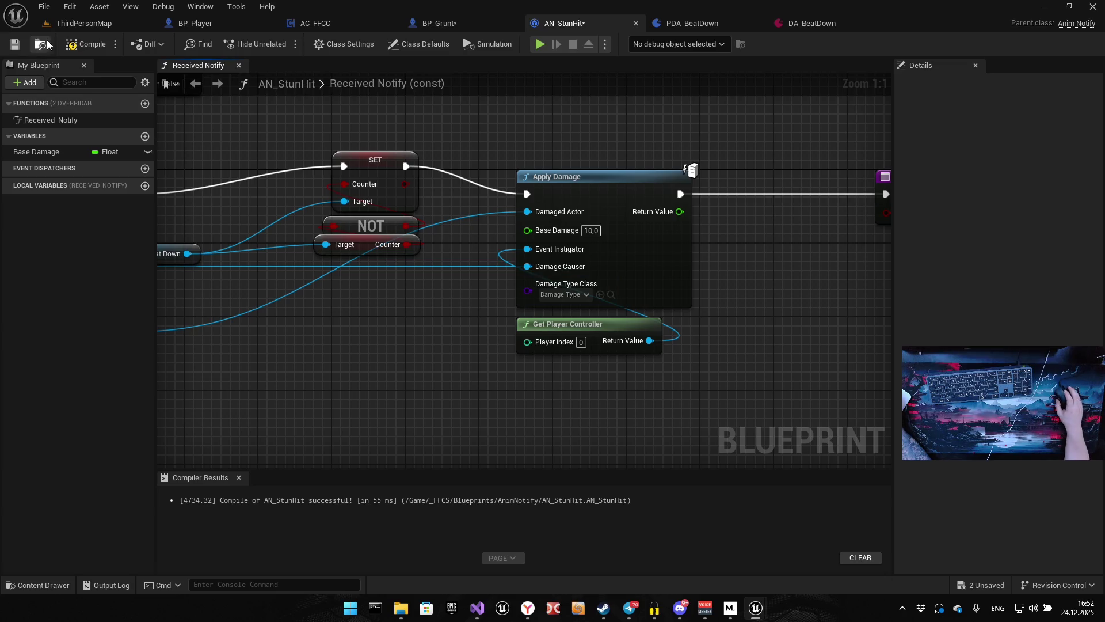
{"action": "left_click", "coordinate": [86, 45]}
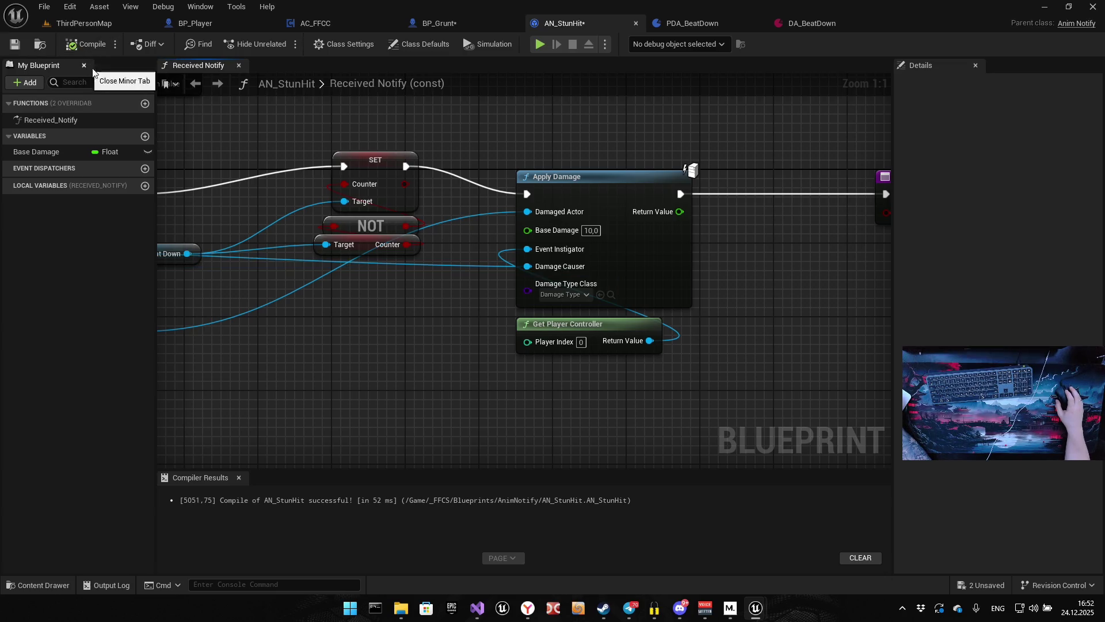
{"action": "key", "text": "alt+p"}
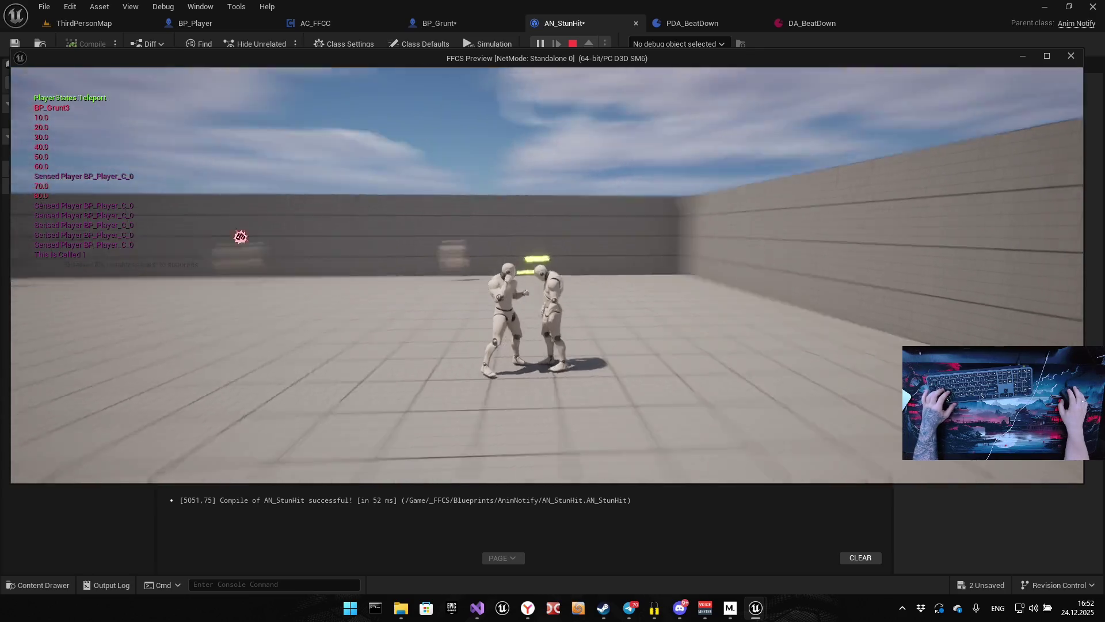
Stop the running playtest and bring up the DA_BeatDown data asset.
{"action": "key", "text": "Escape"}
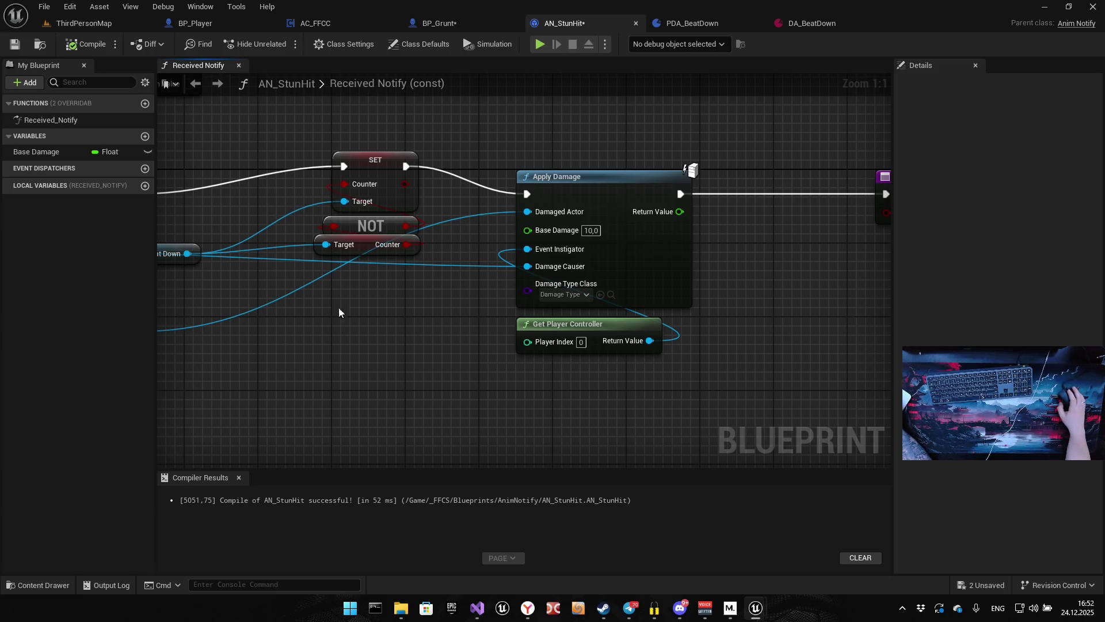
{"action": "left_click", "coordinate": [812, 23]}
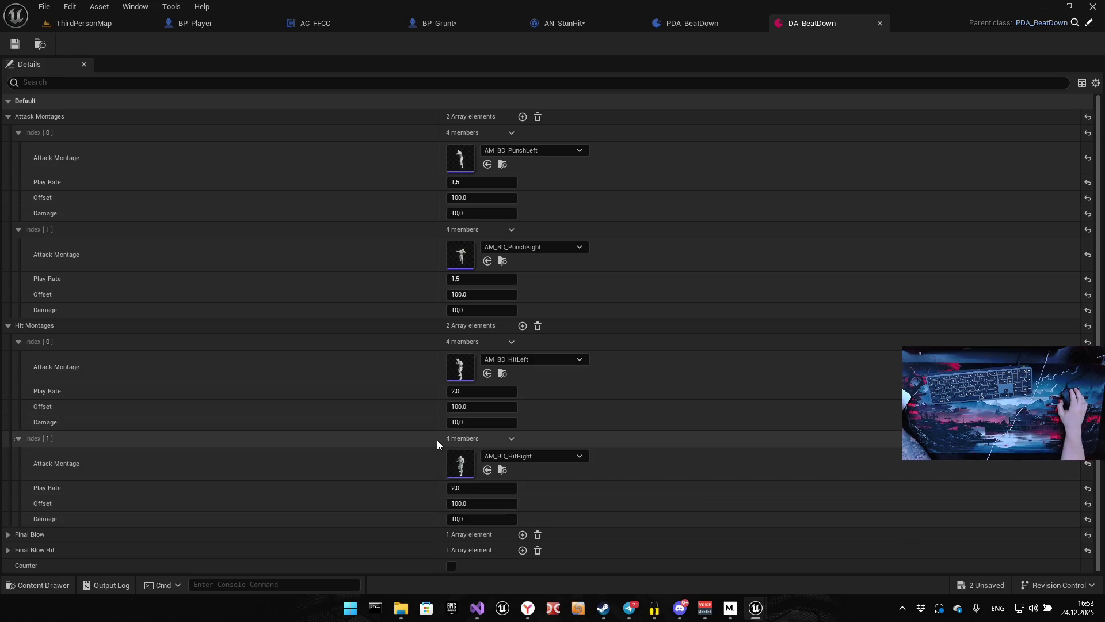
Change both DA_BeatDown Hit Montages play rates from 2,0 to 1,5 and save the asset.
{"action": "left_click", "coordinate": [477, 391]}
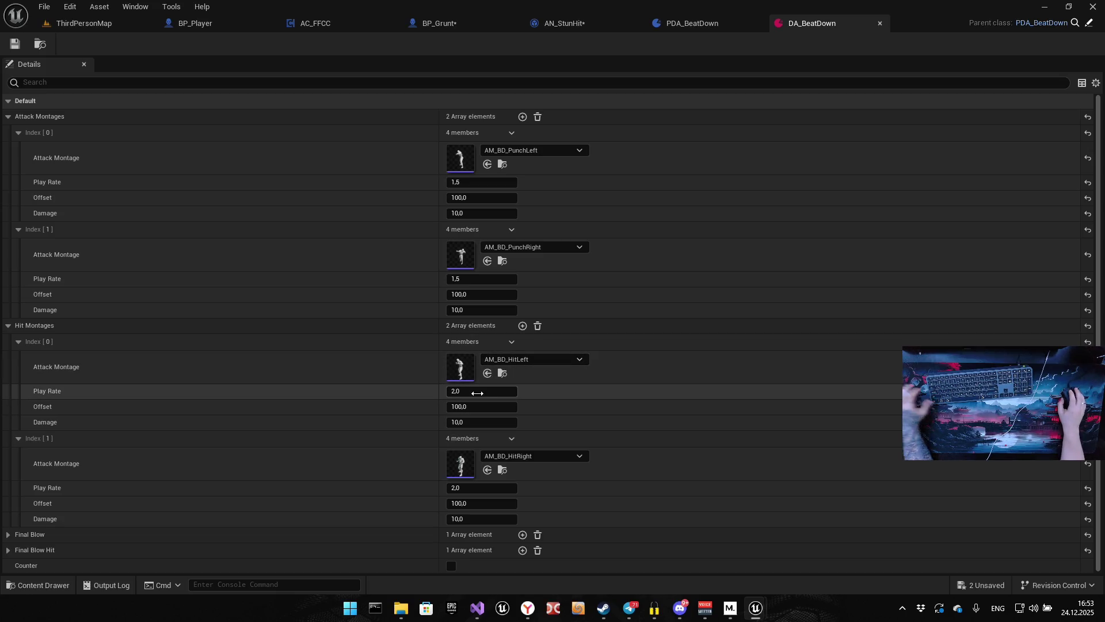
{"action": "type", "text": "1,"}
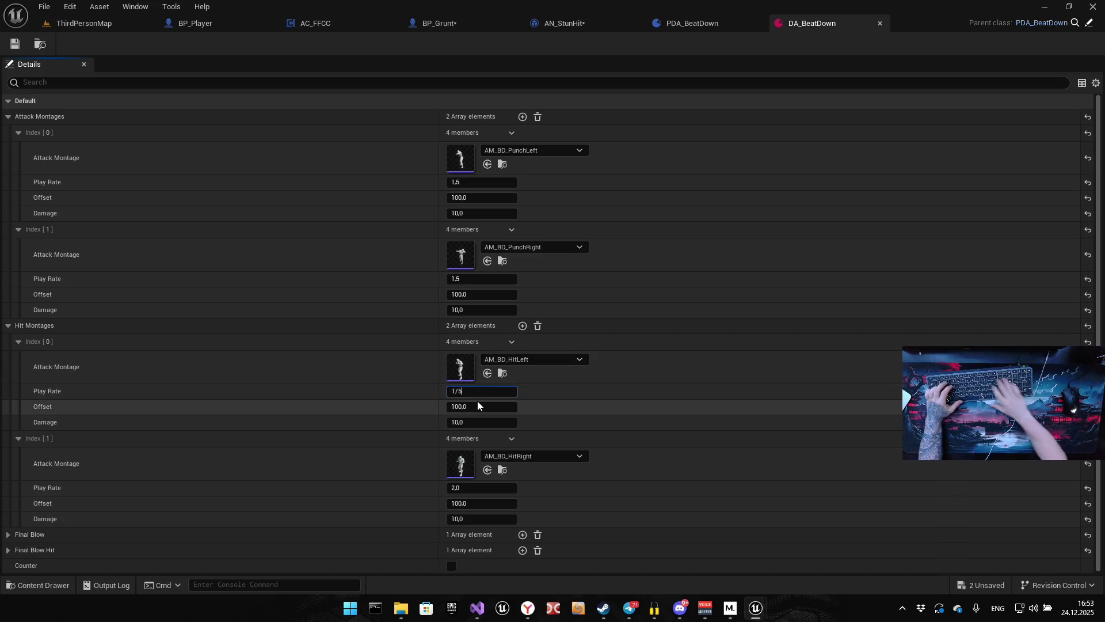
{"action": "type", "text": "5"}
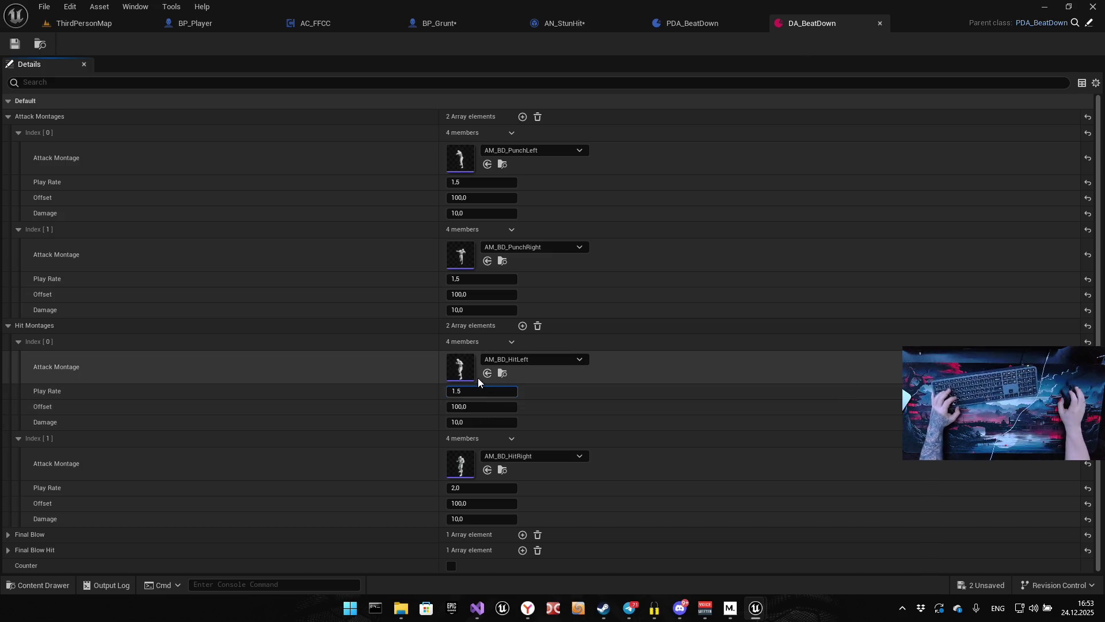
{"action": "left_click", "coordinate": [478, 487]}
{"action": "type", "text": "1,5"}
{"action": "key", "text": "Return"}
{"action": "left_click", "coordinate": [15, 44]}
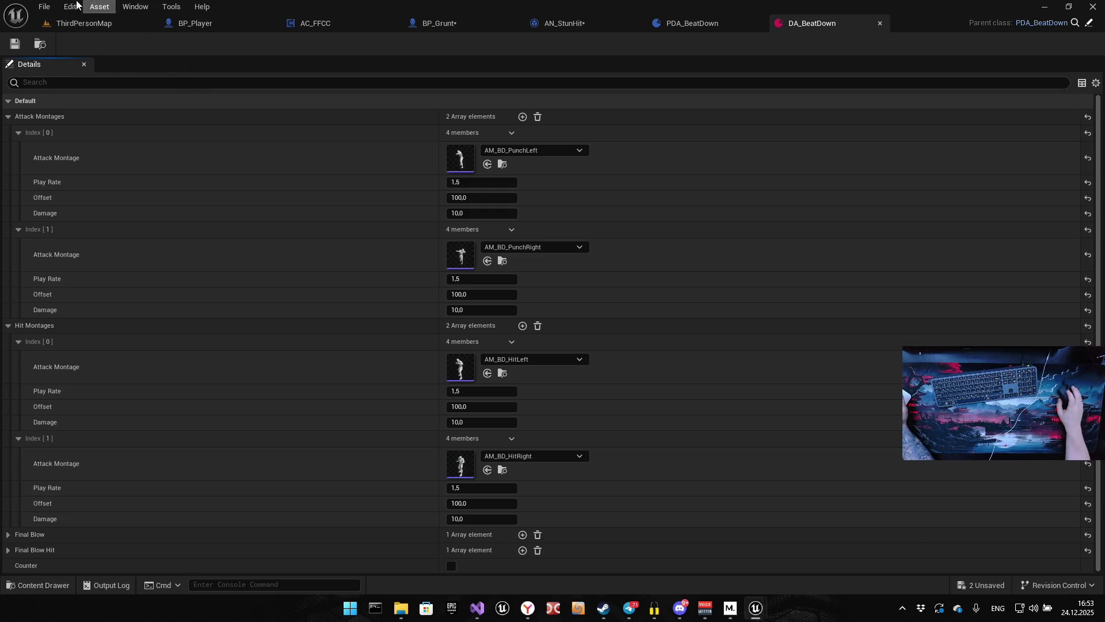
Playtest ThirdPersonMap, fighting a grunt with the teleport attack, then return to DA_BeatDown.
{"action": "left_click", "coordinate": [112, 23]}
{"action": "key", "text": "alt+p"}
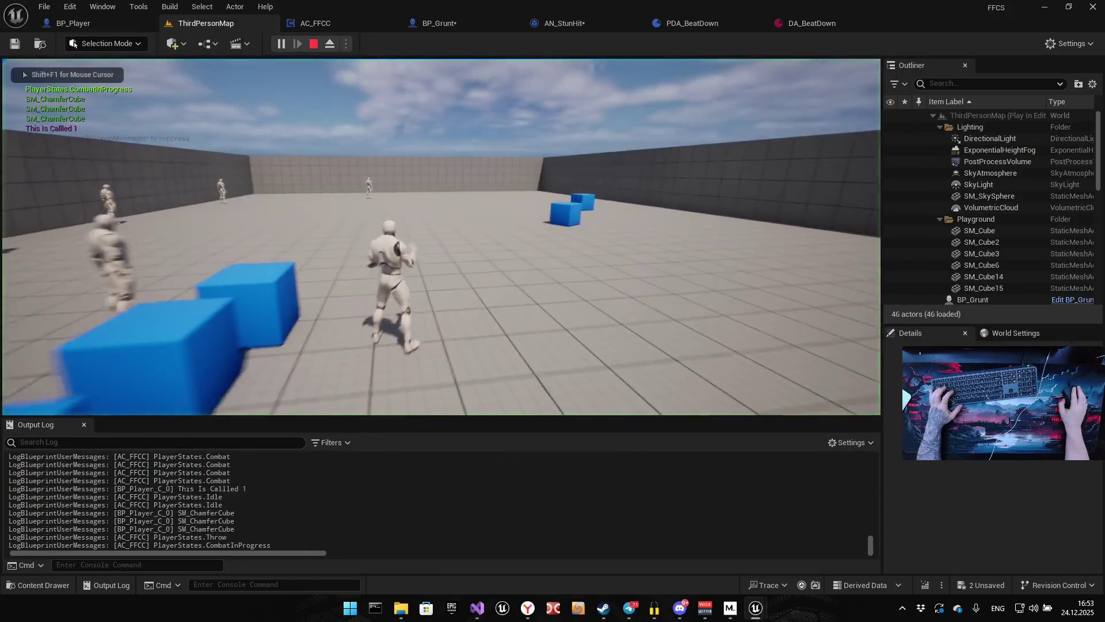
{"action": "key", "text": "w"}
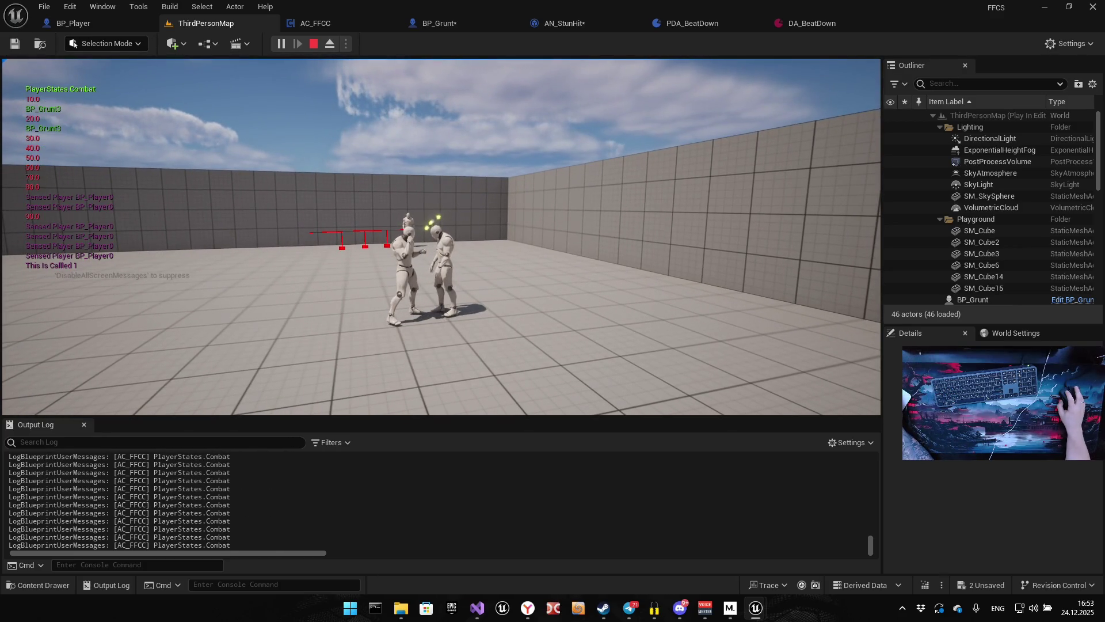
{"action": "key", "text": "e"}
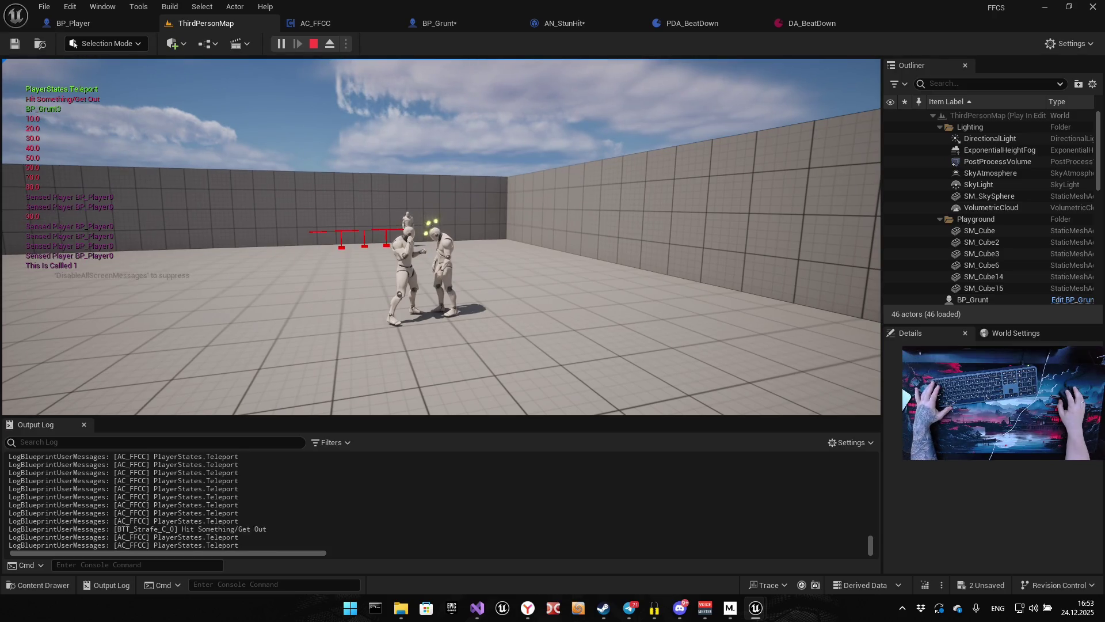
{"action": "key", "text": "Escape"}
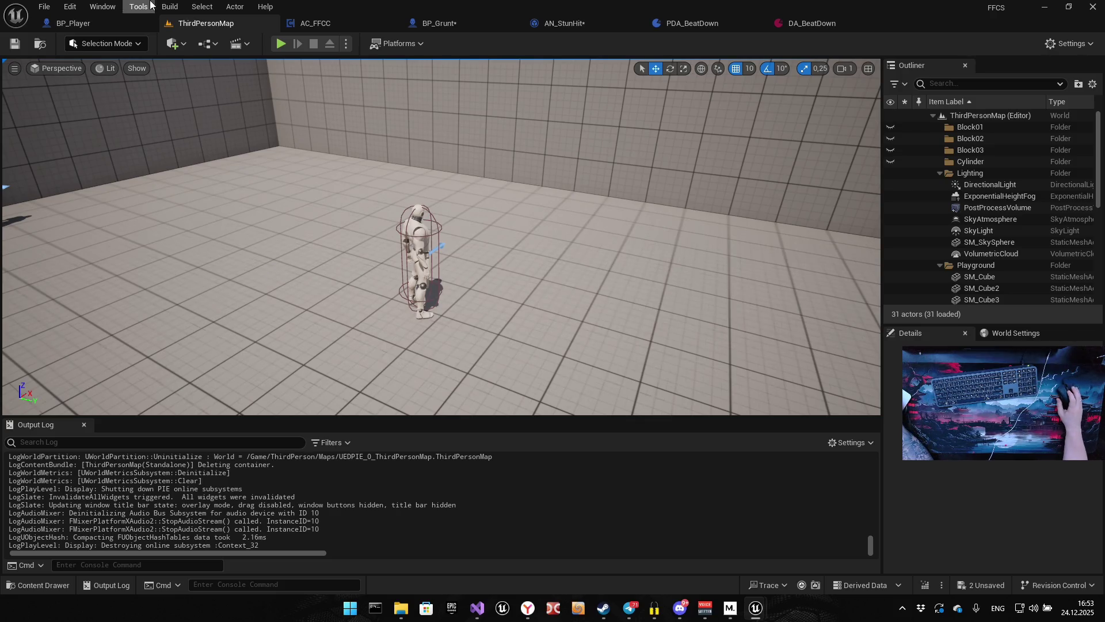
{"action": "left_click", "coordinate": [295, 20]}
{"action": "left_click", "coordinate": [812, 23]}
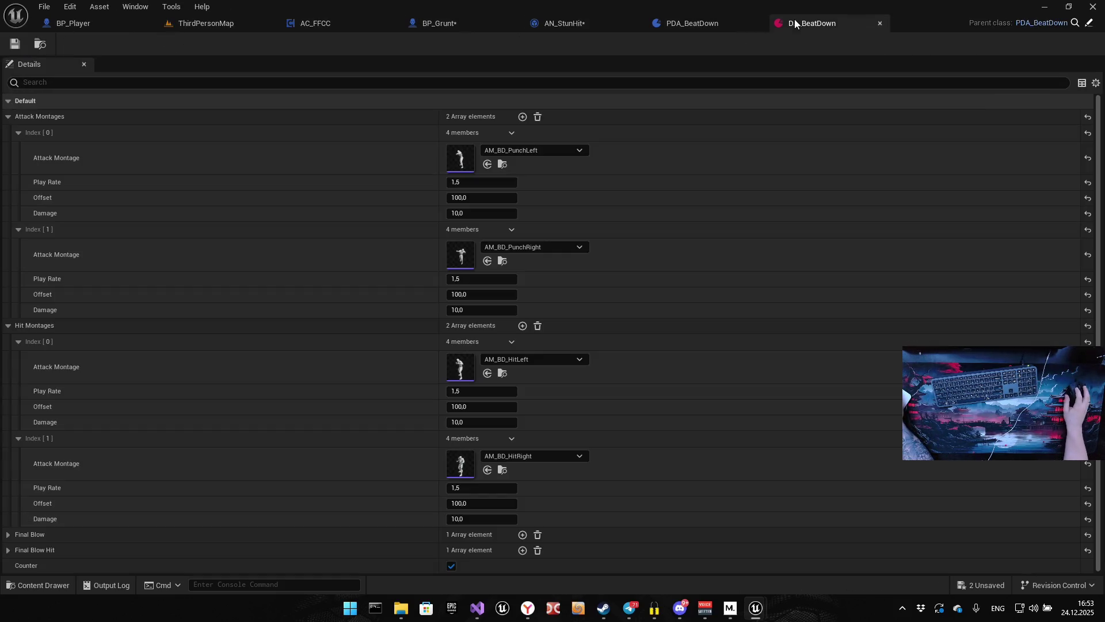
Set all four DA_BeatDown attack and hit montage play rates to 1,2, then reorder the ThirdPersonMap tab.
{"action": "left_click", "coordinate": [484, 279]}
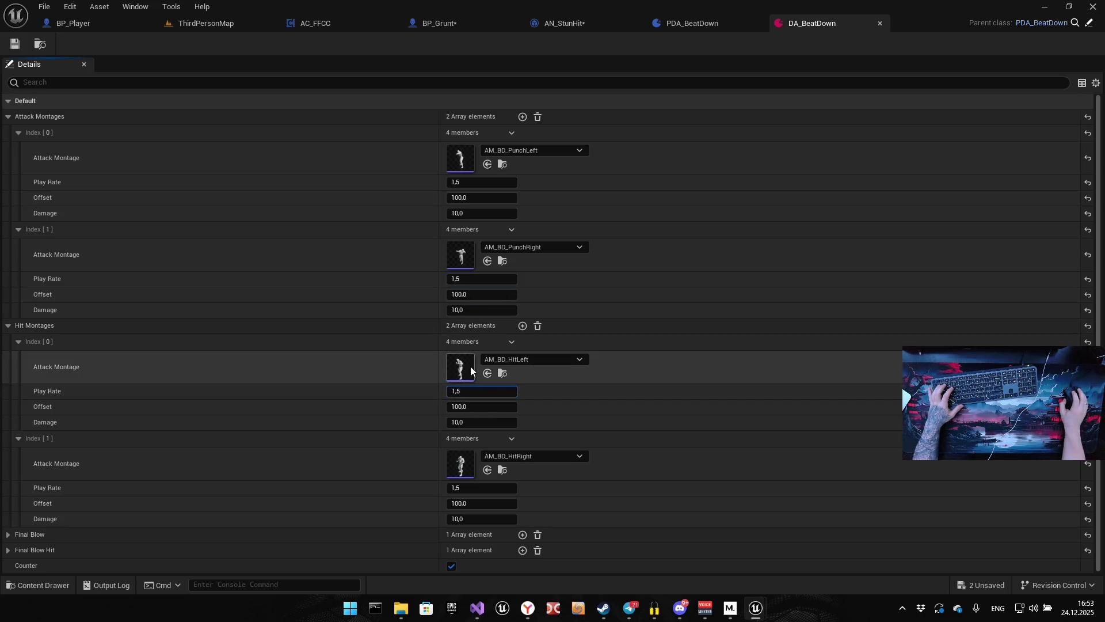
{"action": "type", "text": "1,2"}
{"action": "key", "text": "Return"}
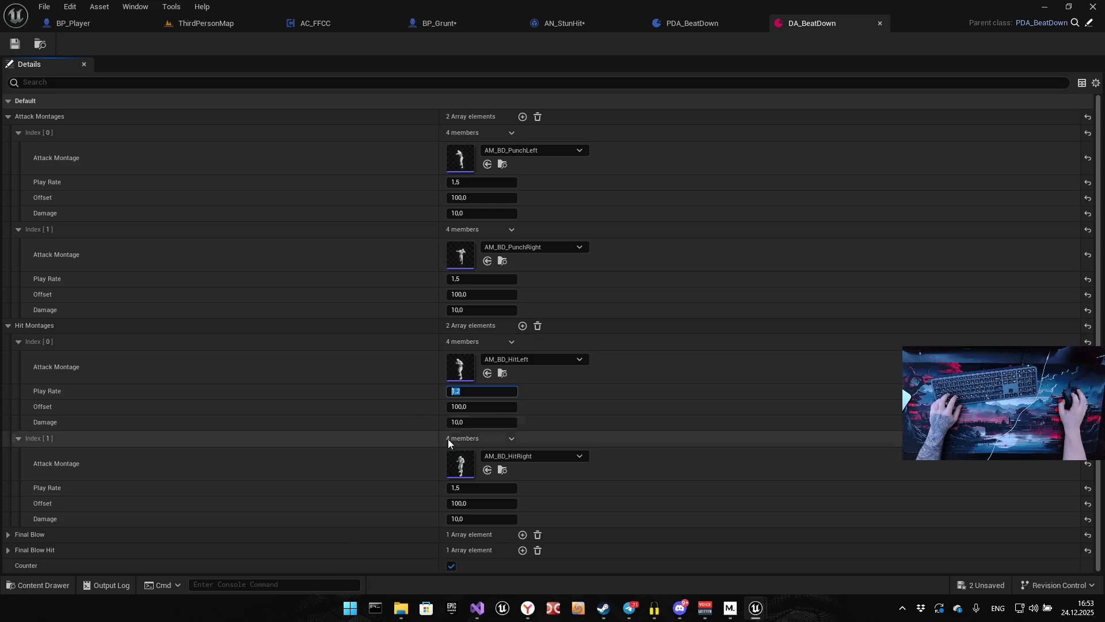
{"action": "type", "text": "1,2"}
{"action": "left_click", "coordinate": [462, 182]}
{"action": "type", "text": "1,2"}
{"action": "left_click", "coordinate": [482, 278]}
{"action": "type", "text": "1,2"}
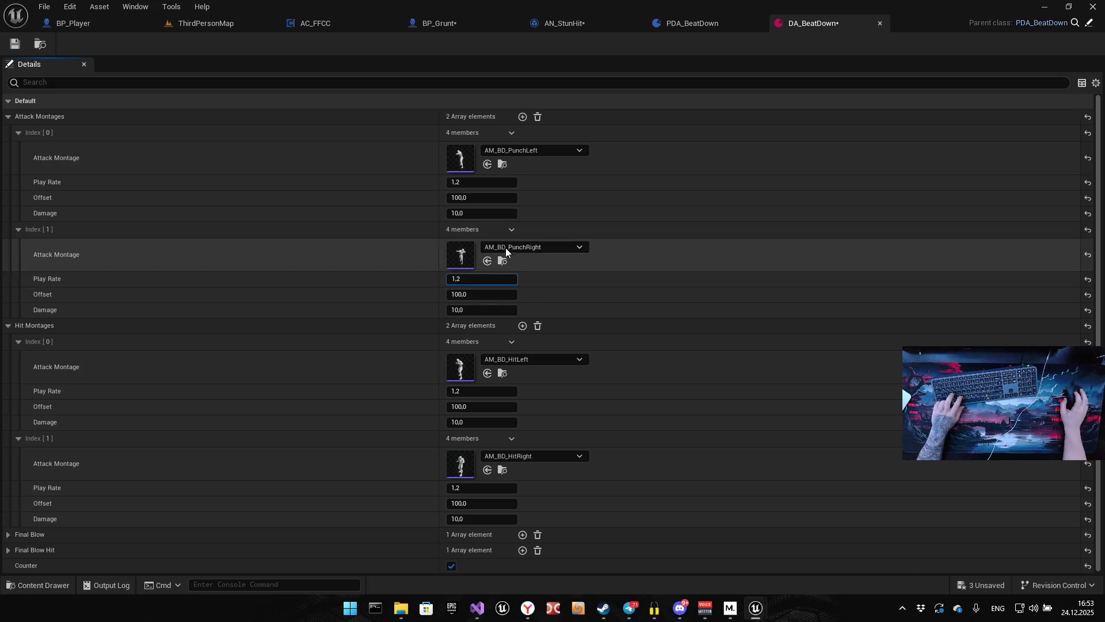
{"action": "left_click", "coordinate": [187, 24]}
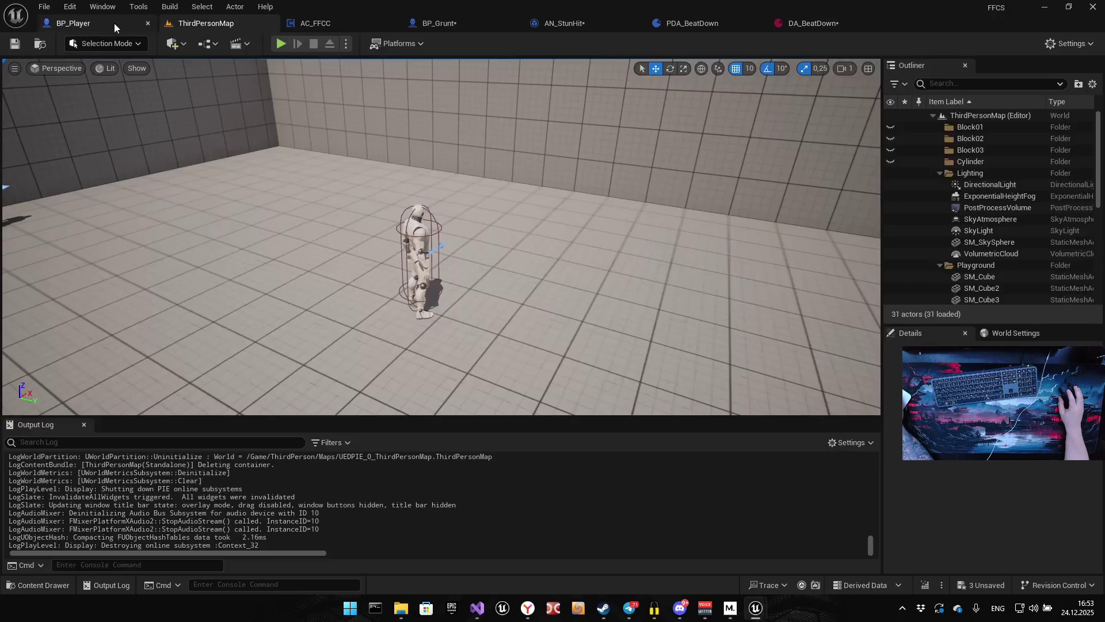
{"action": "mouse_move", "coordinate": [209, 30]}
{"action": "left_mouse_down"}
{"action": "mouse_move", "coordinate": [228, 20]}
{"action": "mouse_move", "coordinate": [175, 27]}
{"action": "mouse_move", "coordinate": [303, 36]}
{"action": "left_mouse_up"}
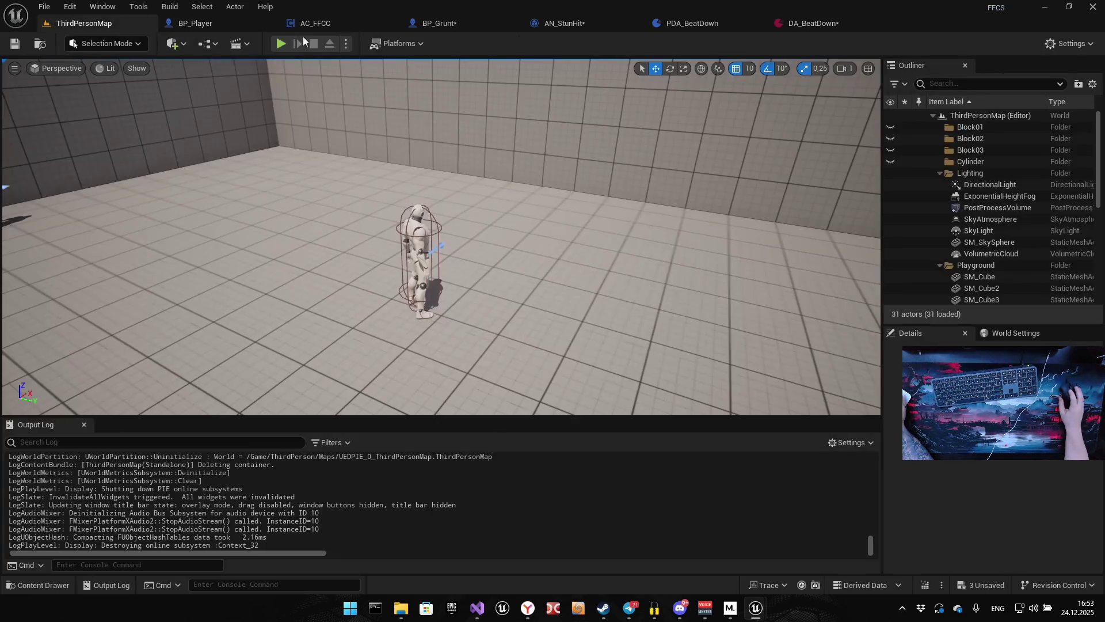
Run two playtests of the grunt fights in ThirdPersonMap, stopping each with Escape.
{"action": "left_click", "coordinate": [281, 45]}
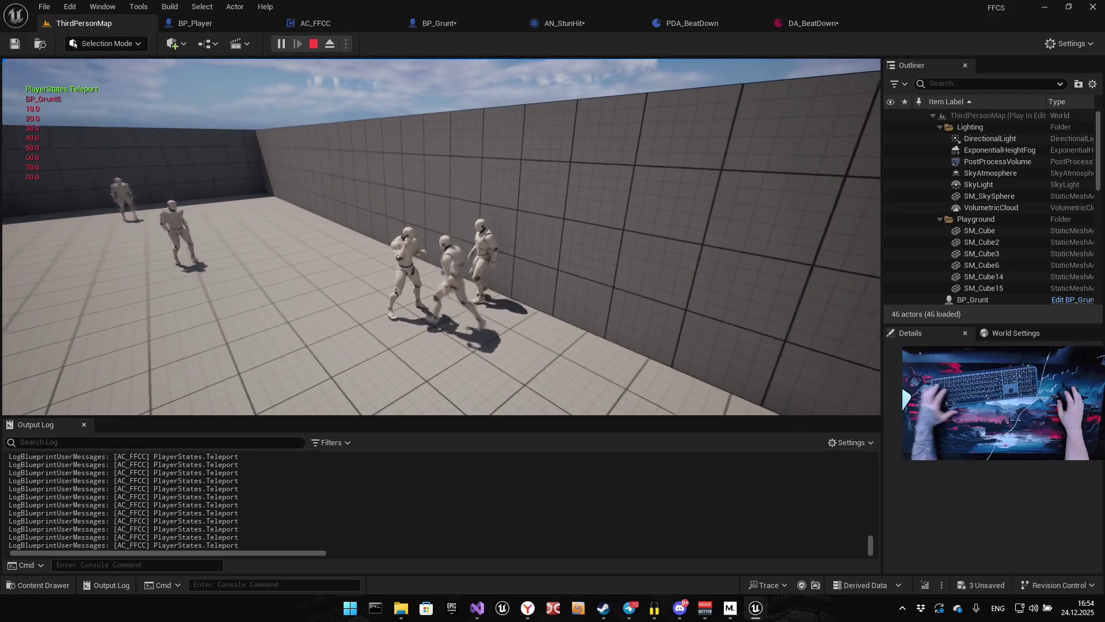
{"action": "key", "text": "Escape"}
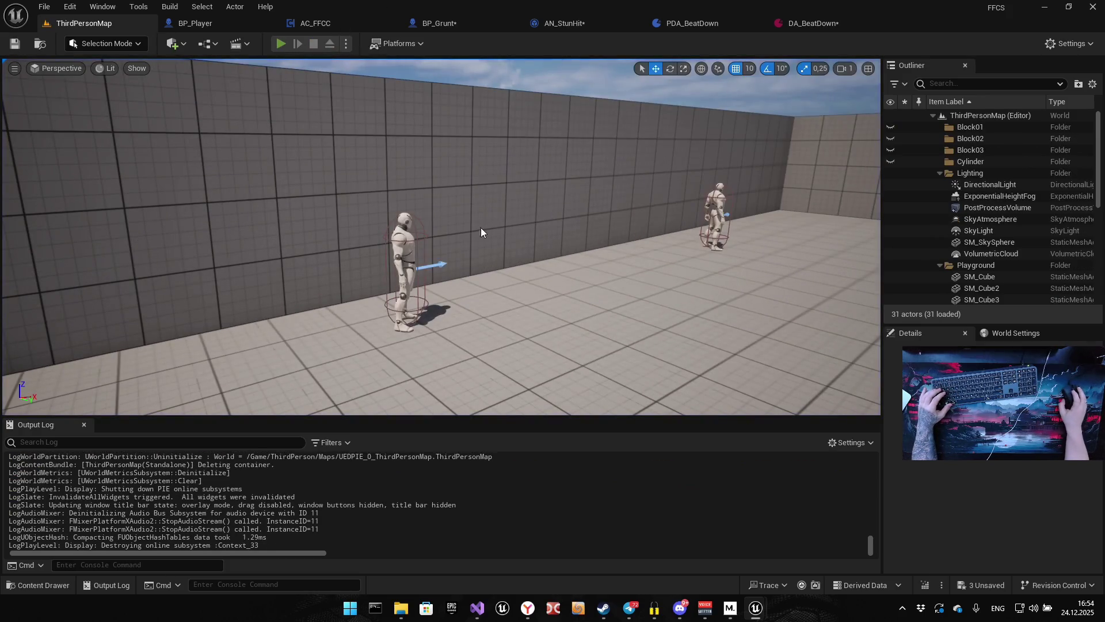
{"action": "key", "text": "alt+p"}
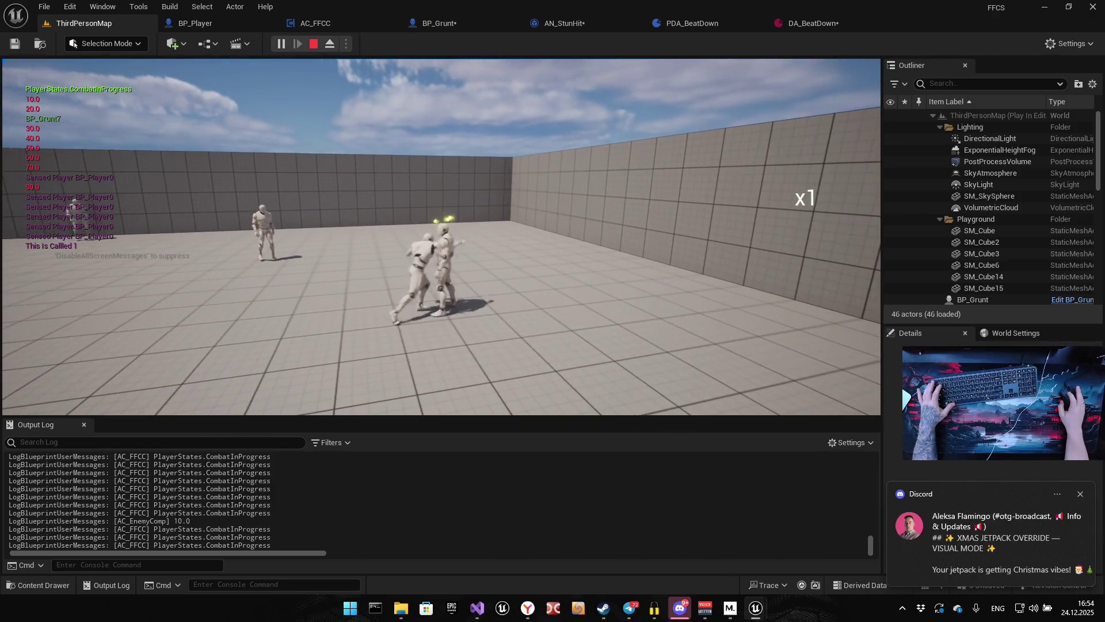
{"action": "key", "text": "Escape"}
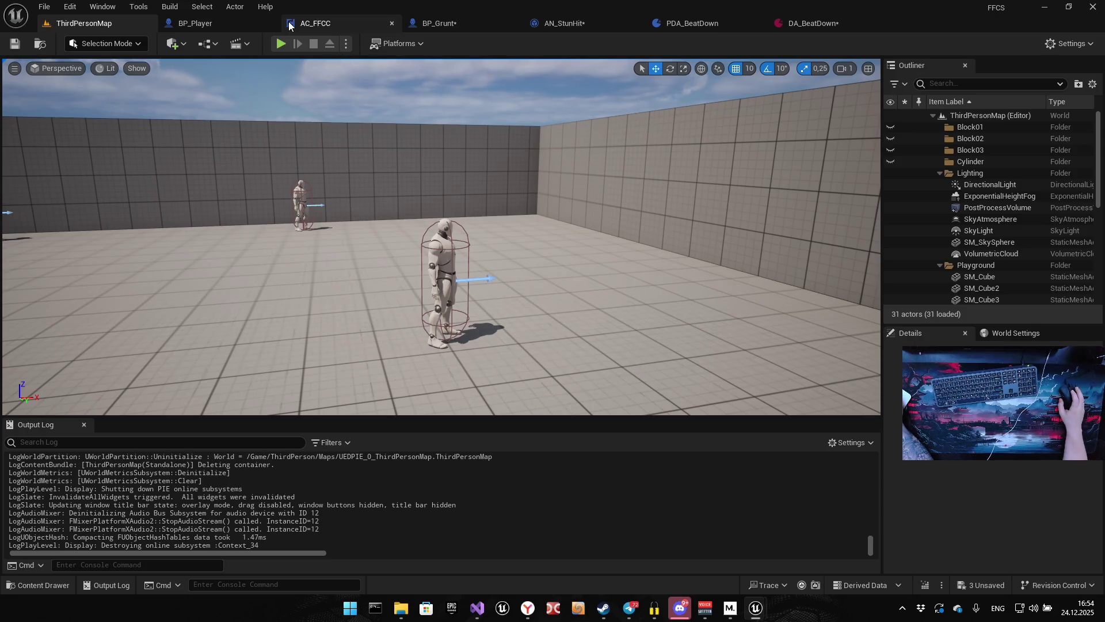
Set both DA_BeatDown attack montage Offsets to 150,0, then browse to Punch/InPlace/Head.
{"action": "left_click", "coordinate": [798, 24]}
{"action": "left_click", "coordinate": [469, 197]}
{"action": "type", "text": "150"}
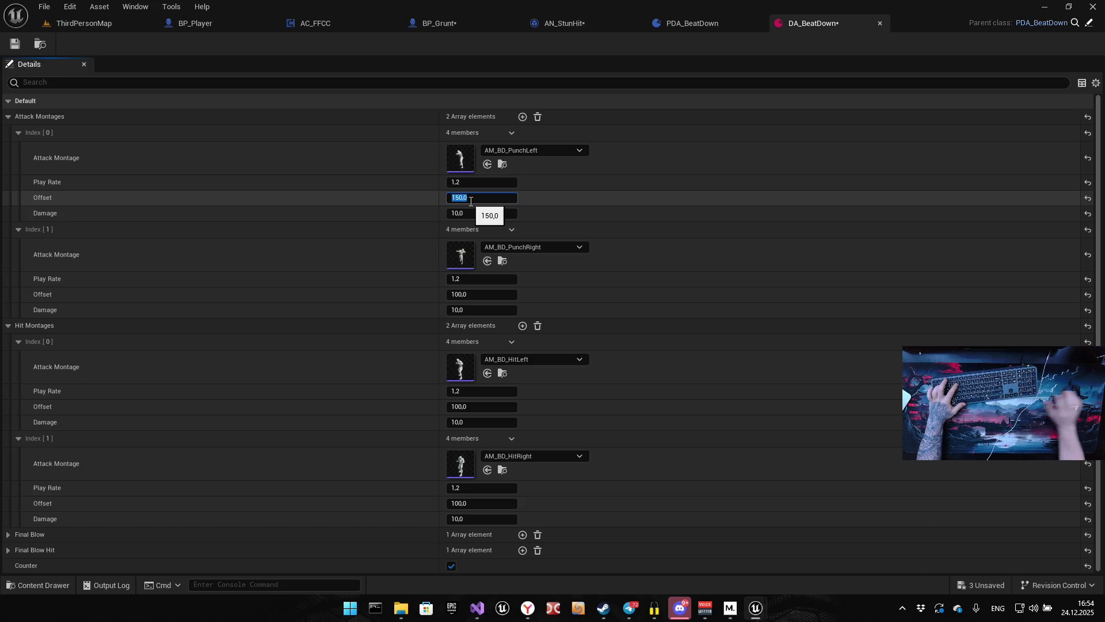
{"action": "key", "text": "Return"}
{"action": "left_click", "coordinate": [474, 294]}
{"action": "type", "text": "150"}
{"action": "key", "text": "Return"}
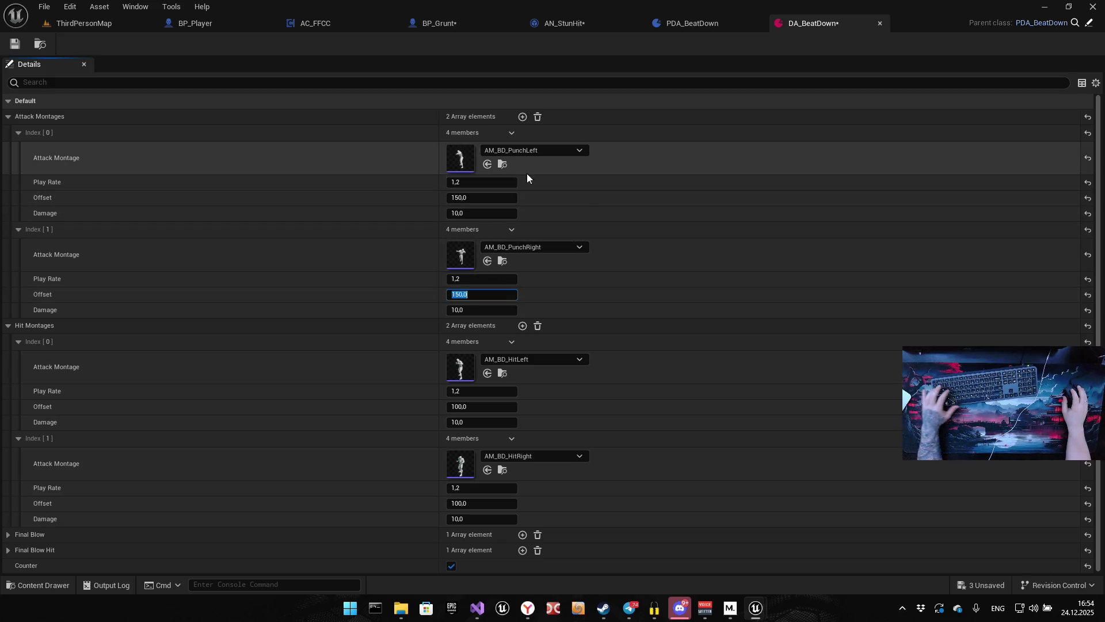
{"action": "left_click", "coordinate": [503, 165]}
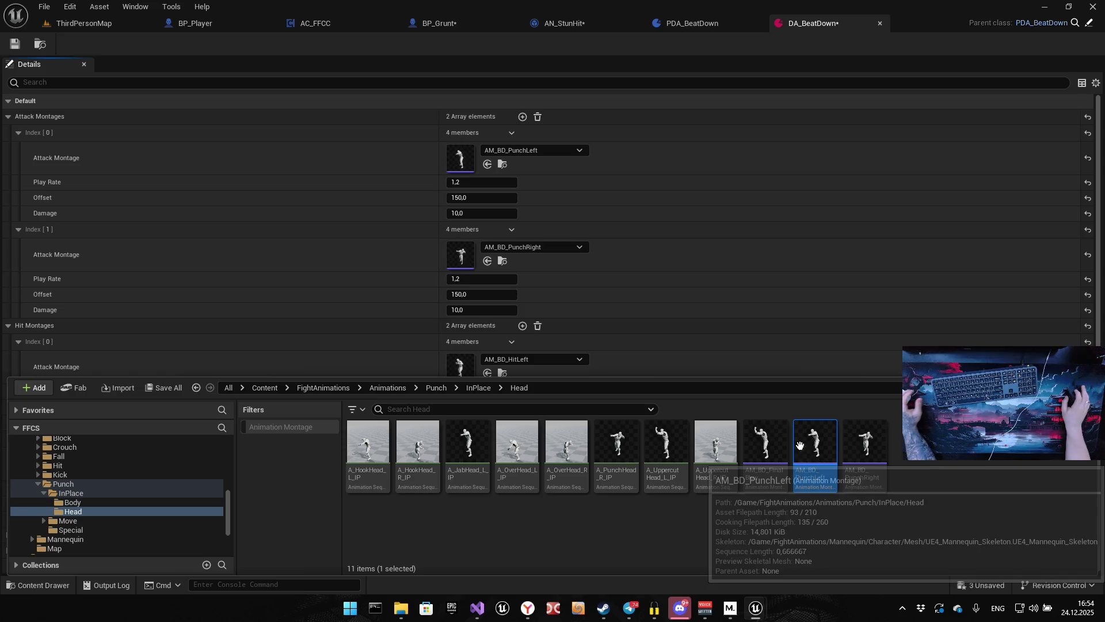
Set the ANS_BD_Teleport notify Offset to 150 in AM_BD_PunchLeft.
{"action": "double_click", "coordinate": [816, 475]}
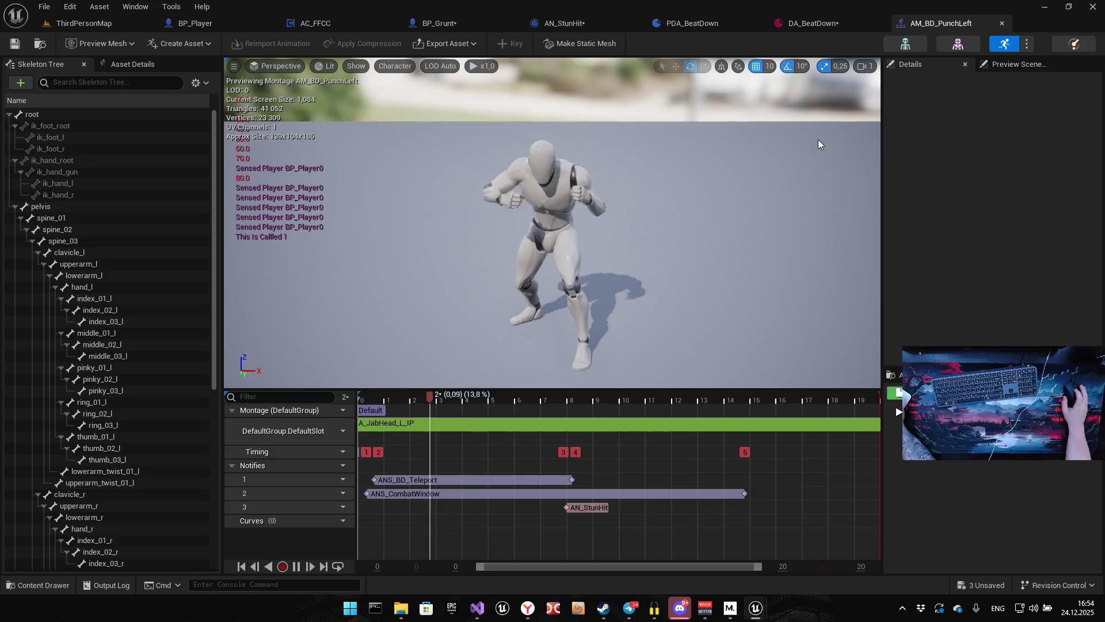
{"action": "left_click", "coordinate": [403, 480]}
{"action": "left_click", "coordinate": [1006, 133]}
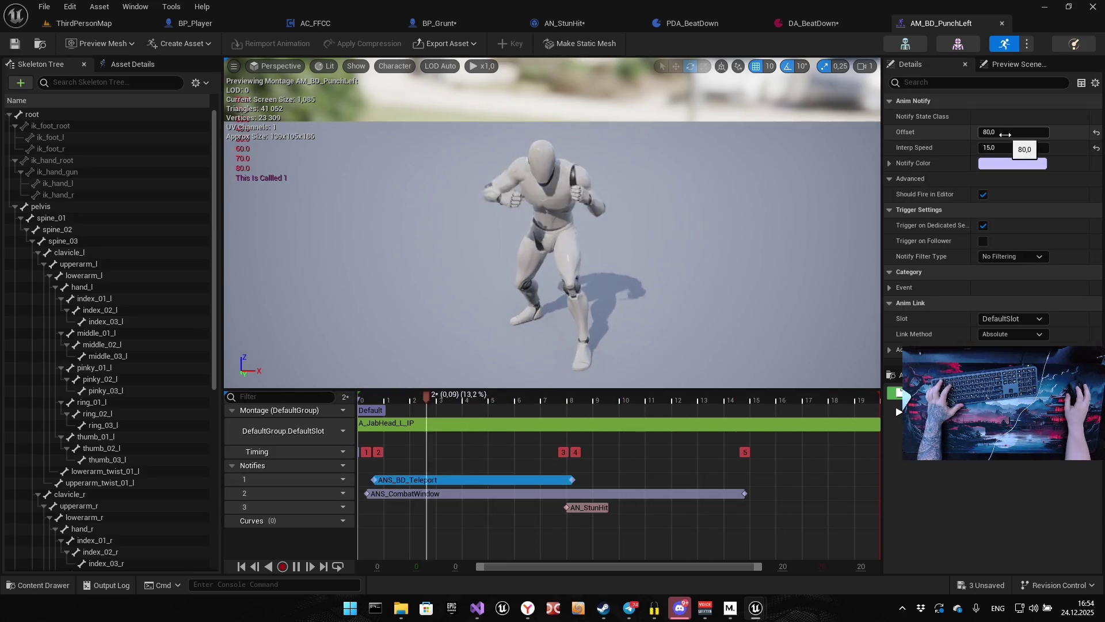
{"action": "type", "text": "150"}
{"action": "key", "text": "Return"}
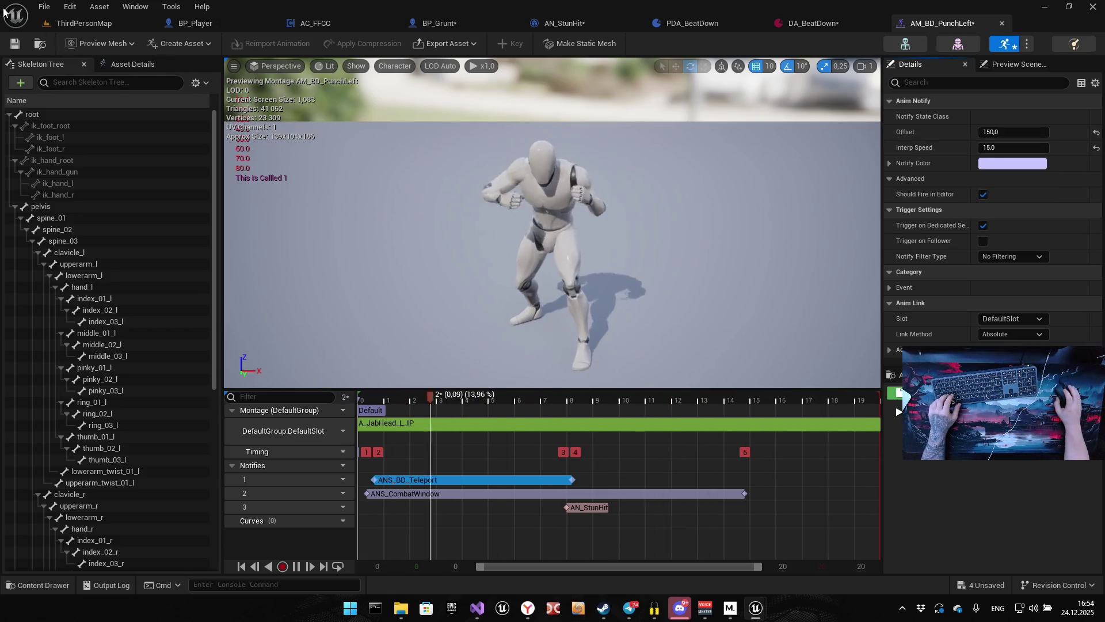
Set AM_BD_PunchRight's ANS_BD_Teleport Offset to 150, save it, and return to ThirdPersonMap.
{"action": "left_click", "coordinate": [40, 44]}
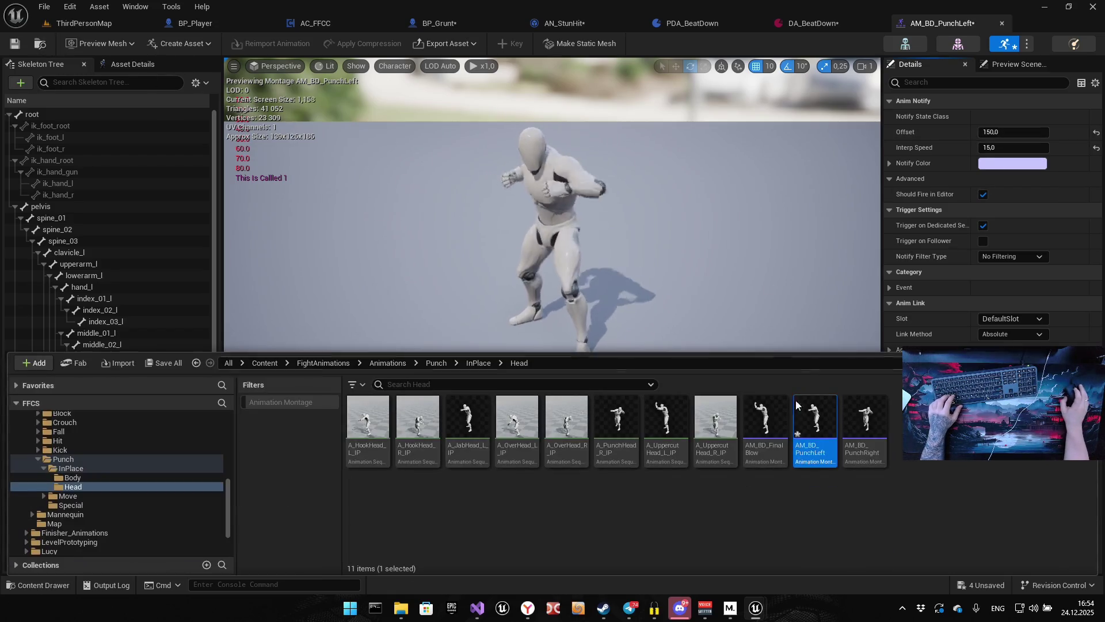
{"action": "double_click", "coordinate": [865, 420]}
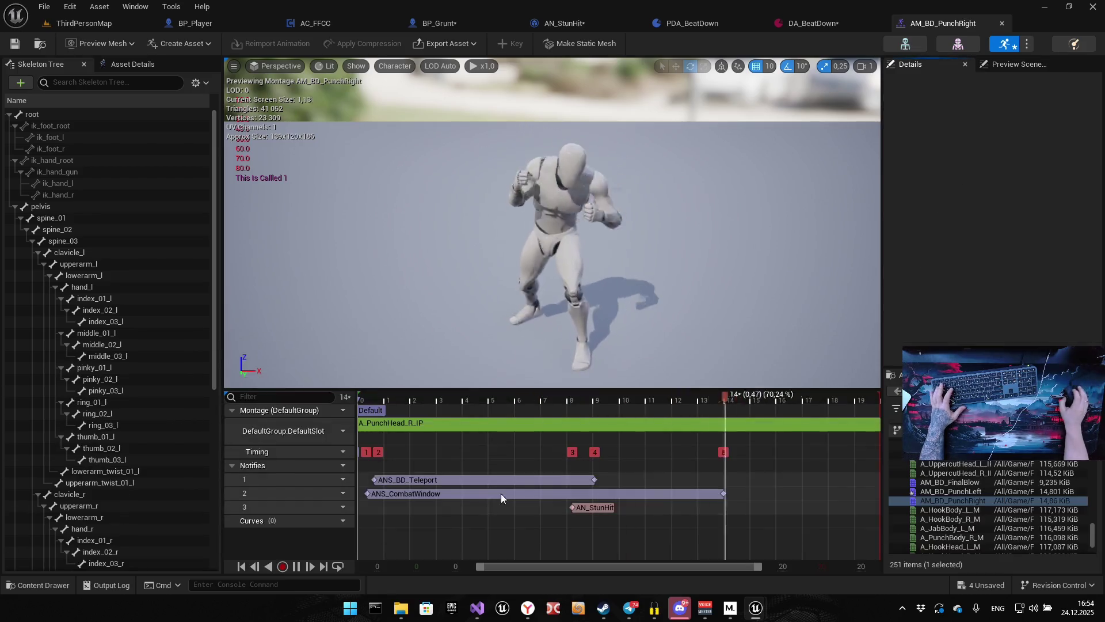
{"action": "left_click", "coordinate": [404, 481]}
{"action": "left_click", "coordinate": [1006, 133]}
{"action": "type", "text": "150"}
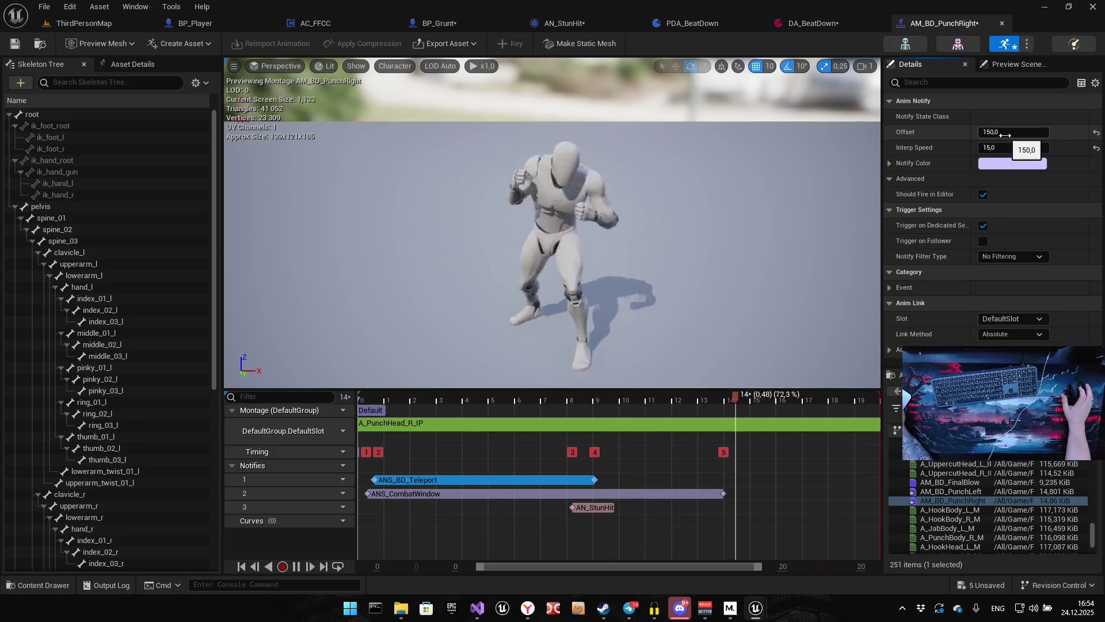
{"action": "key", "text": "Return"}
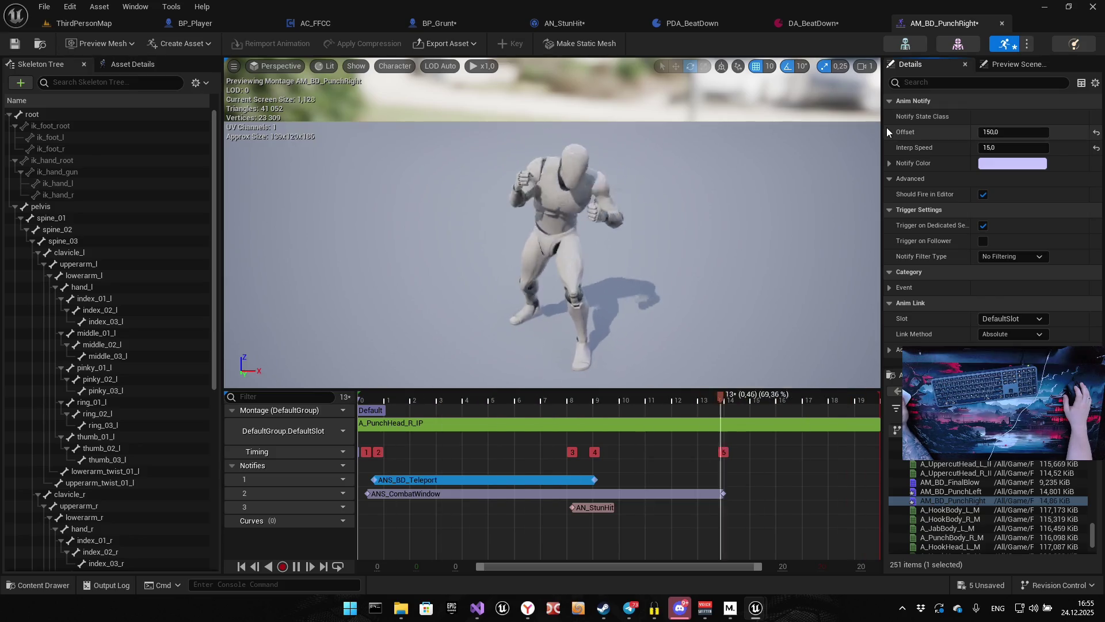
{"action": "key", "text": "ctrl+s"}
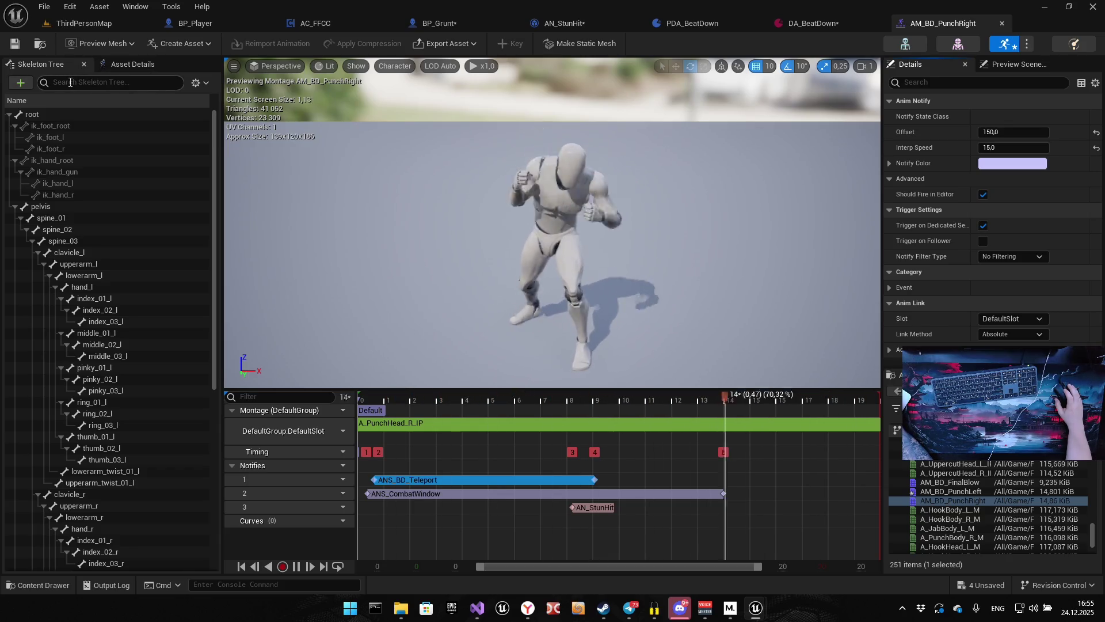
{"action": "left_click", "coordinate": [91, 23]}
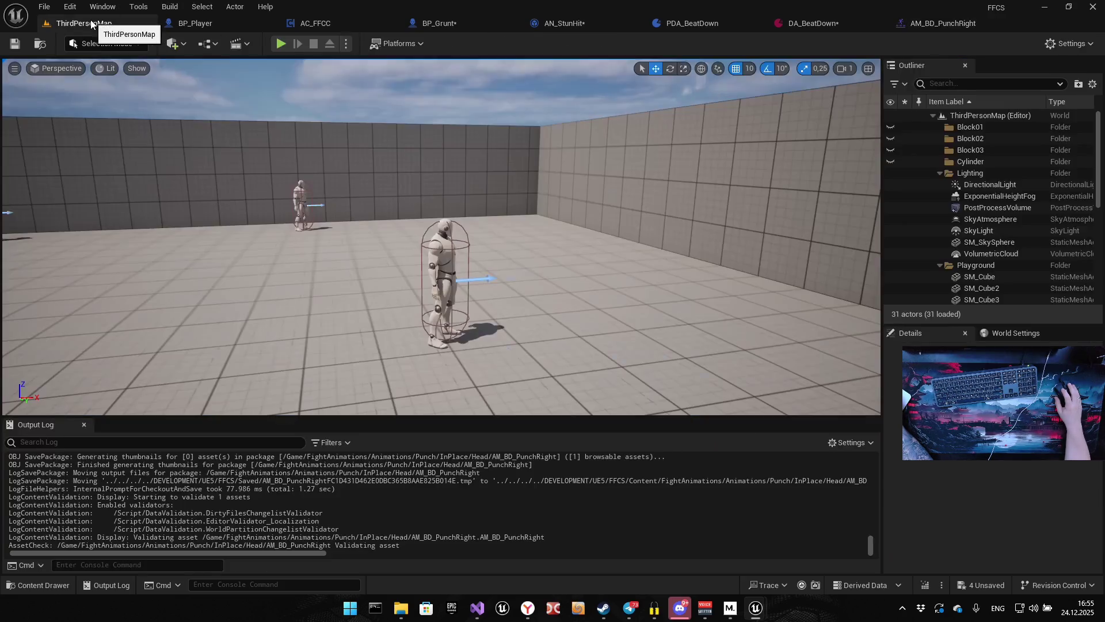
Run a quick playtest of the attack, then return to the AM_BD_PunchRight montage.
{"action": "left_click", "coordinate": [281, 43]}
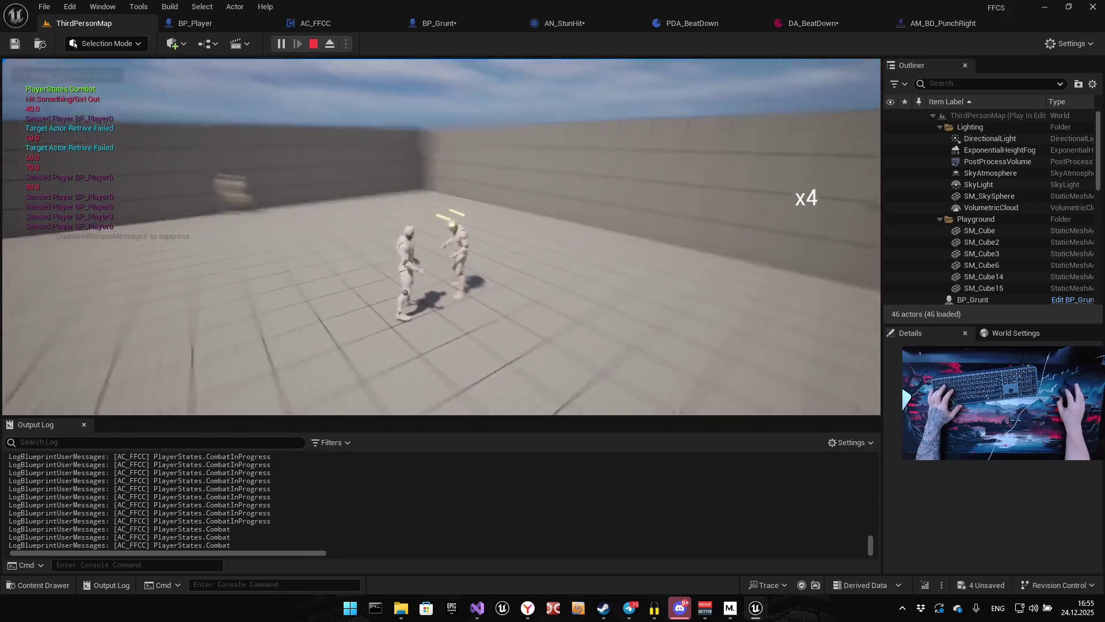
{"action": "key", "text": "Escape"}
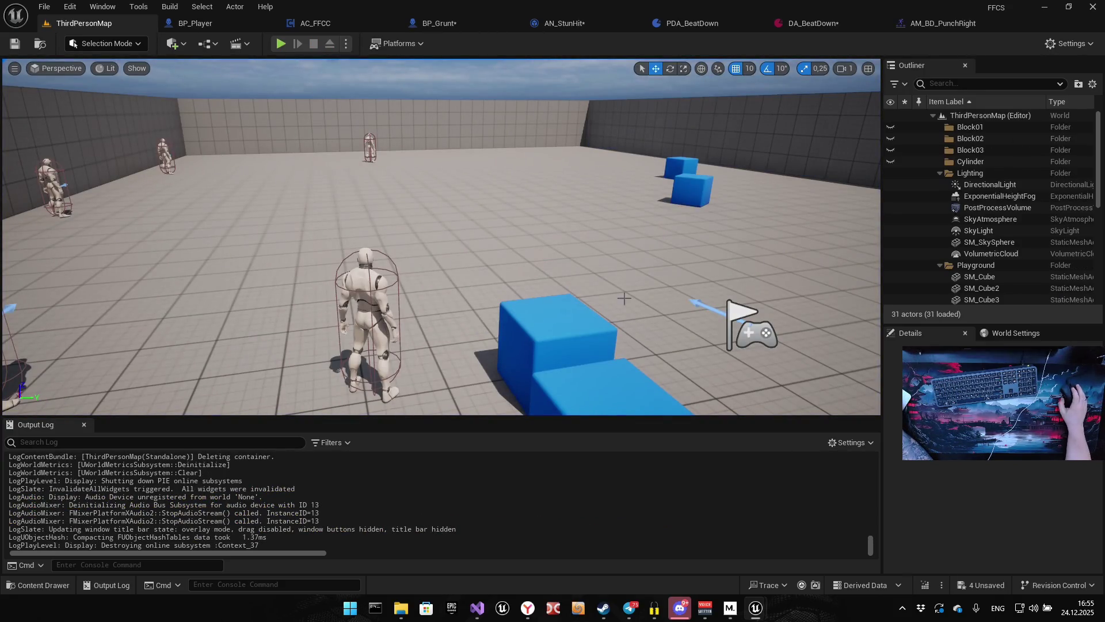
{"action": "left_click", "coordinate": [903, 26]}
Set the AM_BD_PunchRight teleport notify's Offset to 100.
{"action": "left_click", "coordinate": [1009, 134]}
{"action": "type", "text": "100"}
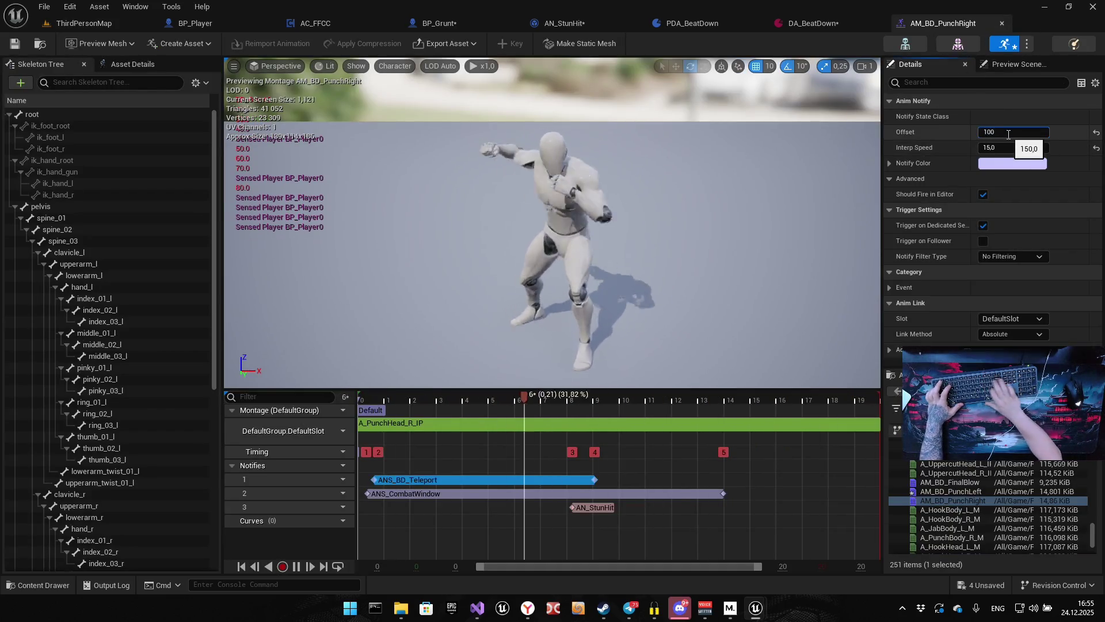
{"action": "key", "text": "Return"}
{"action": "left_click", "coordinate": [796, 513]}
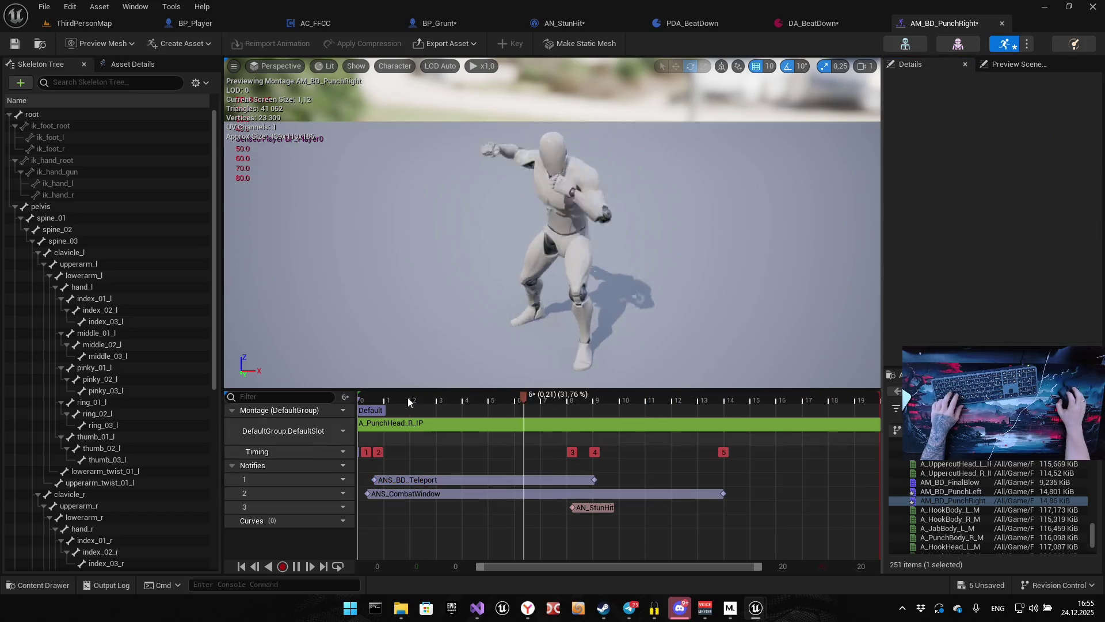
Open AM_BD_PunchLeft, check its ANS_BD_Teleport notify, and save the montage.
{"action": "key", "text": "ctrl+space"}
{"action": "double_click", "coordinate": [814, 420]}
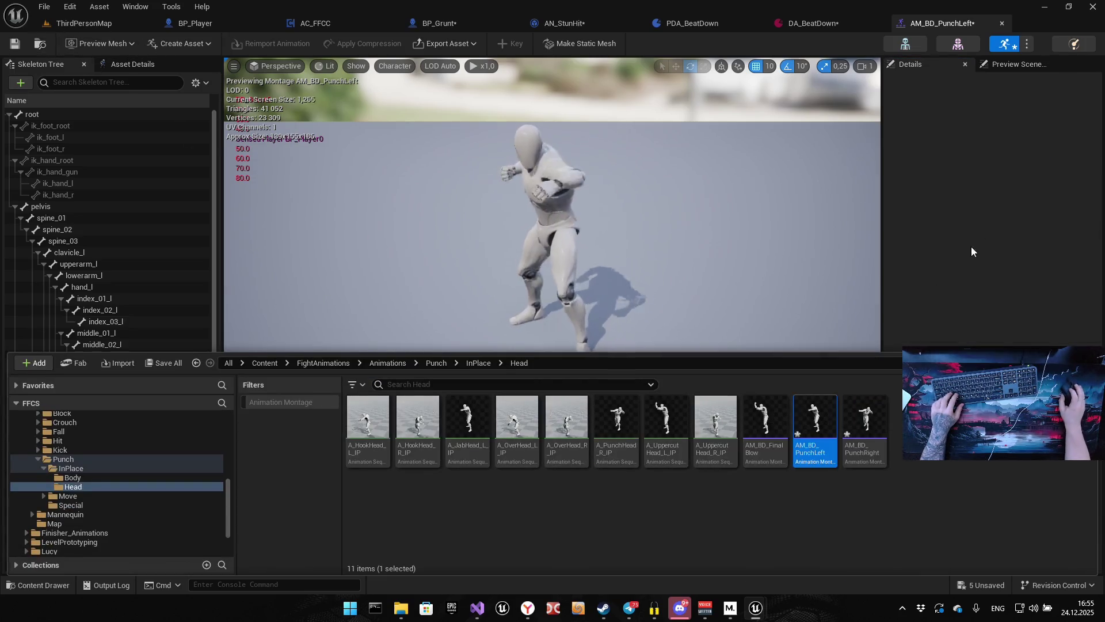
{"action": "left_click", "coordinate": [474, 480]}
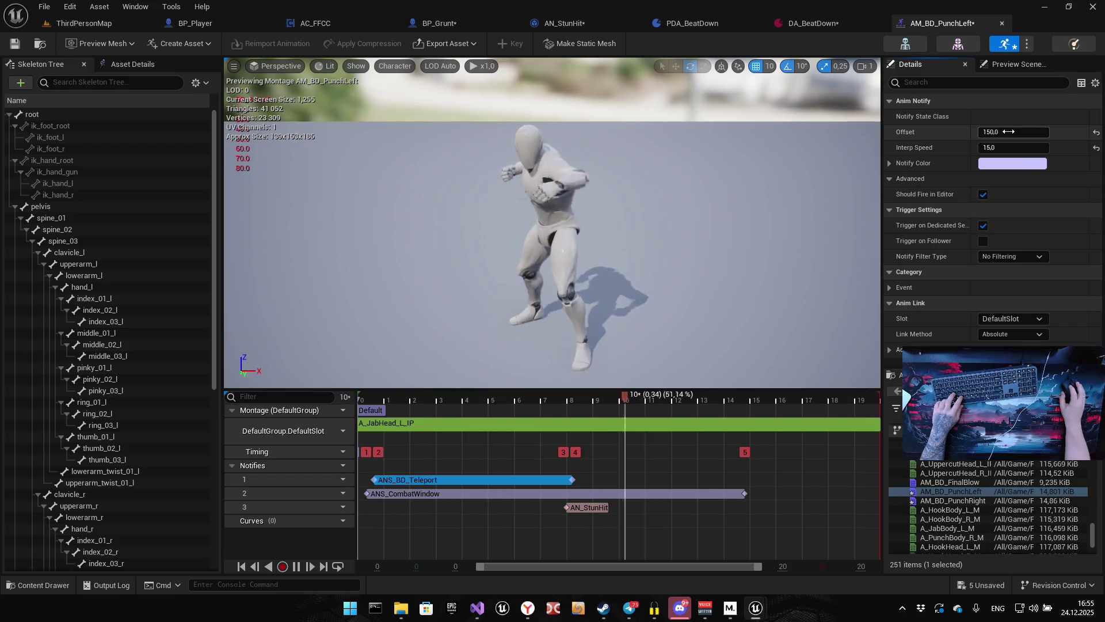
{"action": "left_click", "coordinate": [346, 275]}
{"action": "left_click", "coordinate": [15, 44]}
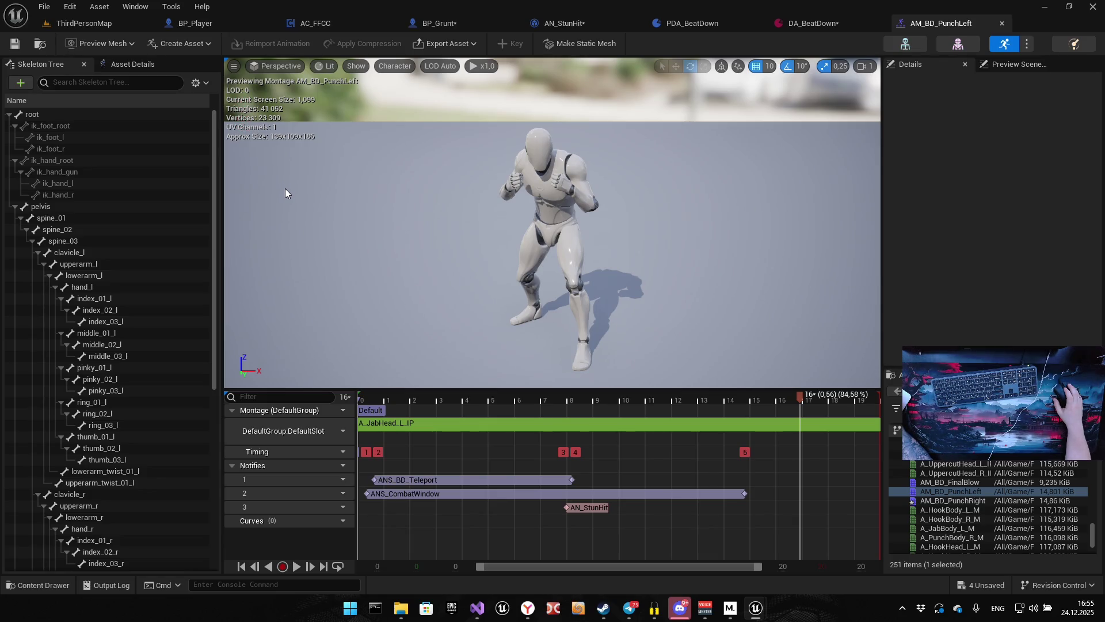
{"action": "left_click", "coordinate": [221, 29]}
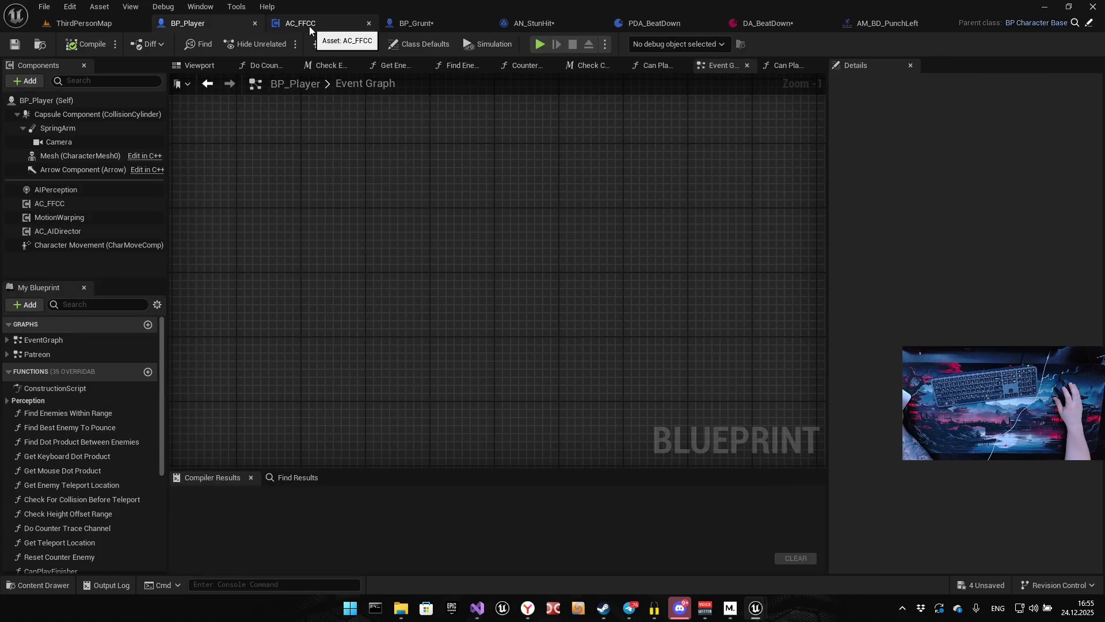
Pan through BP_Grunt's Branch, Is Valid, Remove Enemy, Destroy and Play Montage nodes.
{"action": "left_click", "coordinate": [415, 23]}
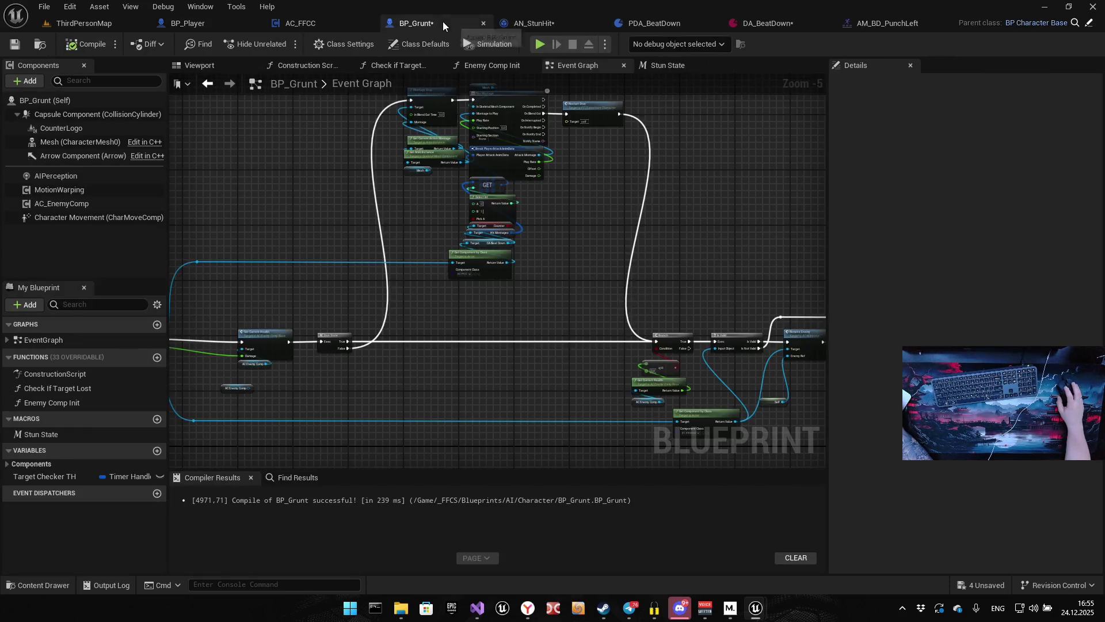
{"action": "left_click_drag", "start_coordinate": [460, 311], "coordinate": [382, 285]}
{"action": "left_click_drag", "start_coordinate": [581, 281], "coordinate": [342, 260]}
{"action": "mouse_move", "coordinate": [719, 299]}
{"action": "left_mouse_down"}
{"action": "mouse_move", "coordinate": [519, 277]}
{"action": "mouse_move", "coordinate": [558, 264]}
{"action": "left_mouse_up"}
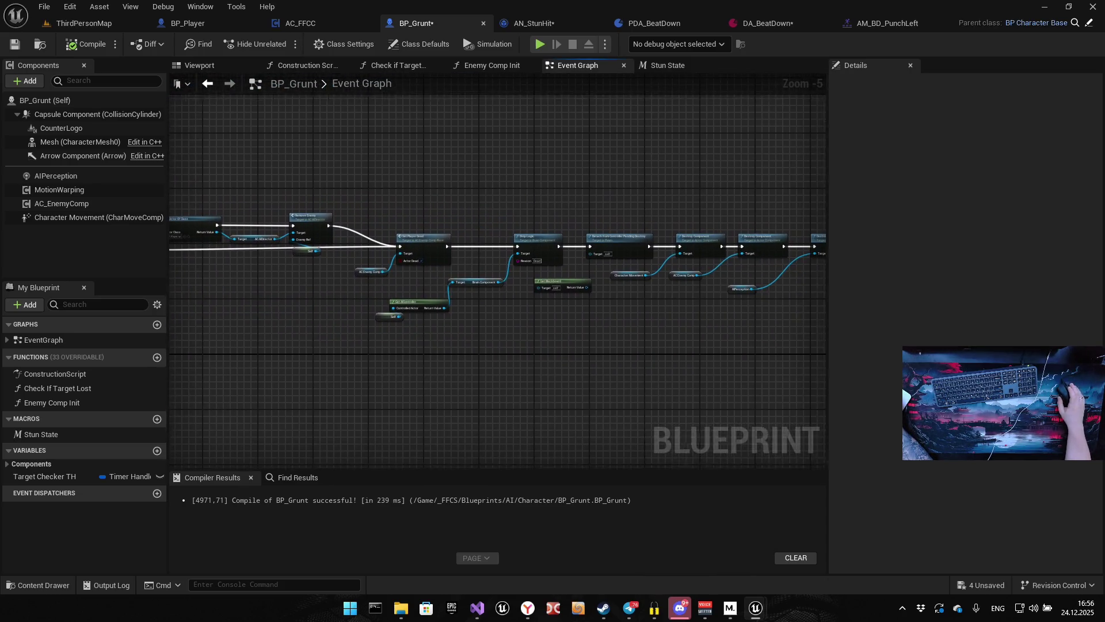
{"action": "mouse_move", "coordinate": [561, 340]}
{"action": "left_mouse_down"}
{"action": "mouse_move", "coordinate": [533, 291]}
{"action": "mouse_move", "coordinate": [346, 285]}
{"action": "left_mouse_up"}
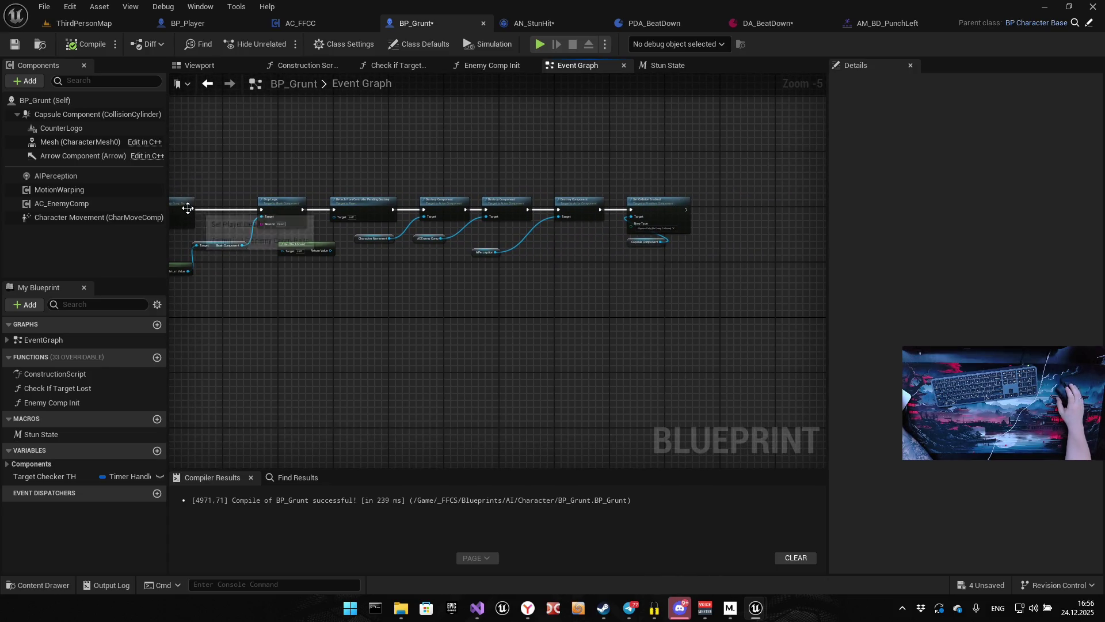
{"action": "scroll", "coordinate": [115, 195], "scroll_direction": "down", "scroll_amount": 1}
{"action": "scroll", "coordinate": [116, 245], "scroll_direction": "up", "scroll_amount": 1}
{"action": "left_click_drag", "start_coordinate": [173, 306], "coordinate": [629, 350]}
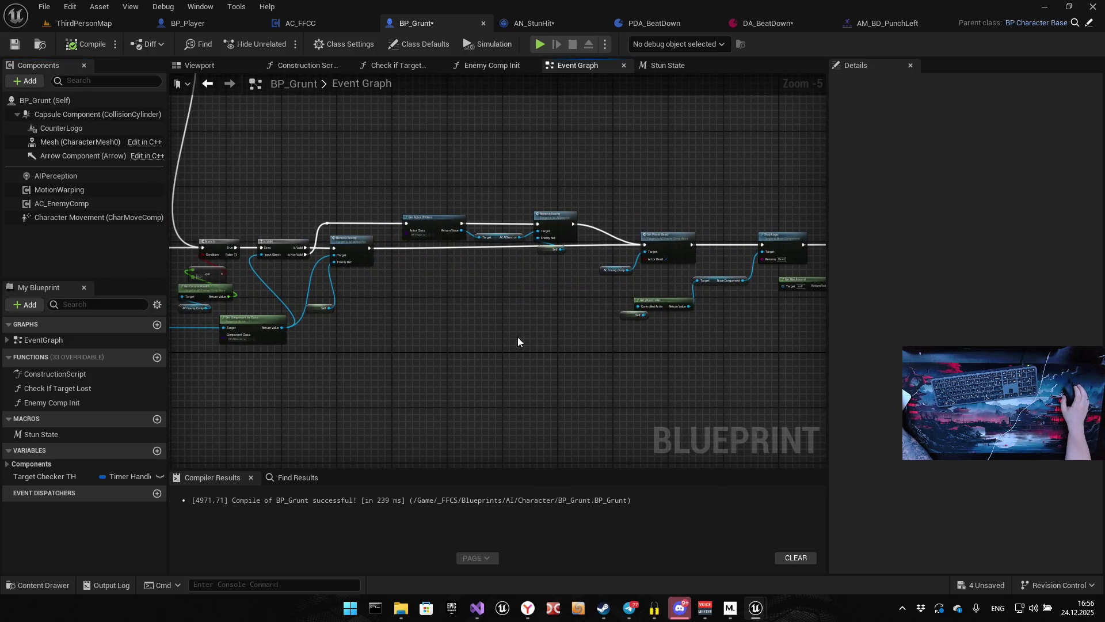
{"action": "mouse_move", "coordinate": [371, 300]}
{"action": "left_mouse_down"}
{"action": "mouse_move", "coordinate": [484, 282]}
{"action": "mouse_move", "coordinate": [586, 296]}
{"action": "left_mouse_up"}
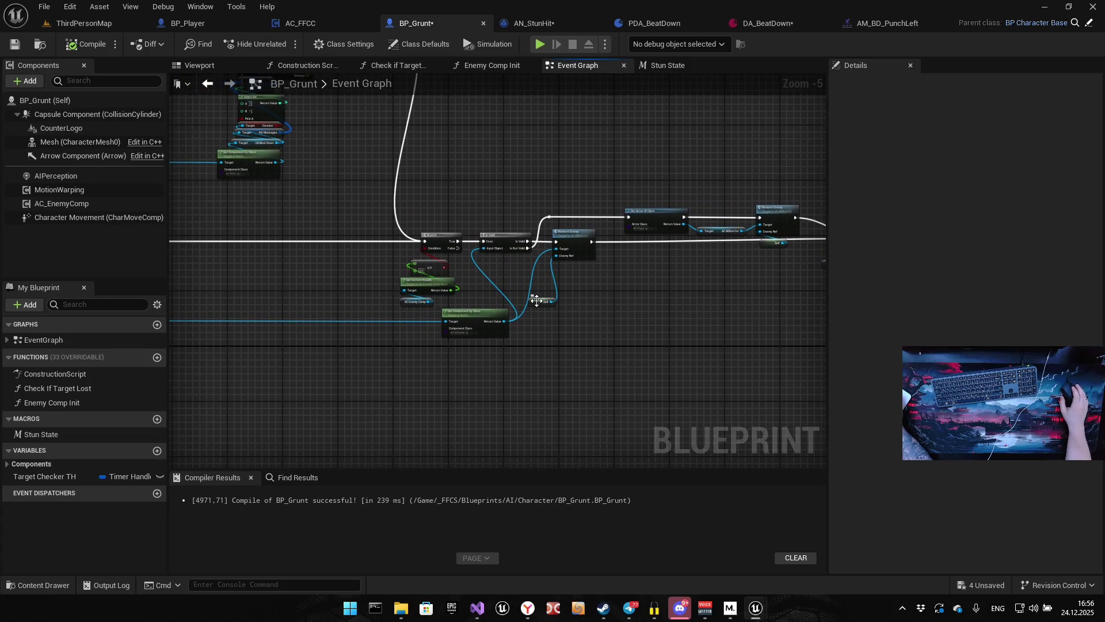
{"action": "left_click_drag", "start_coordinate": [343, 177], "coordinate": [408, 335]}
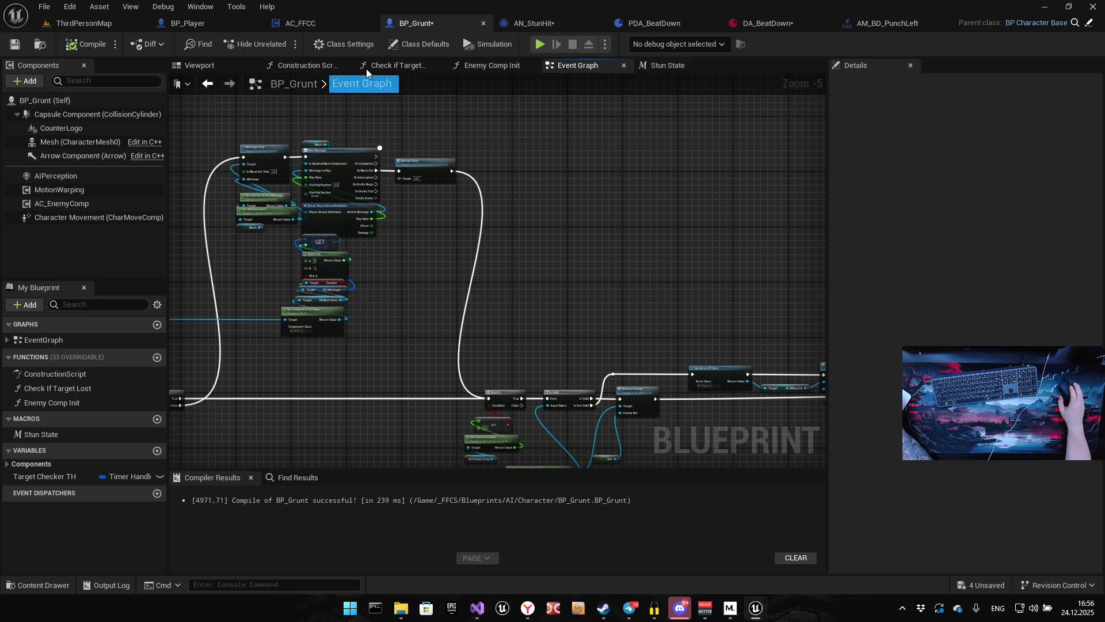
{"action": "left_click", "coordinate": [199, 23]}
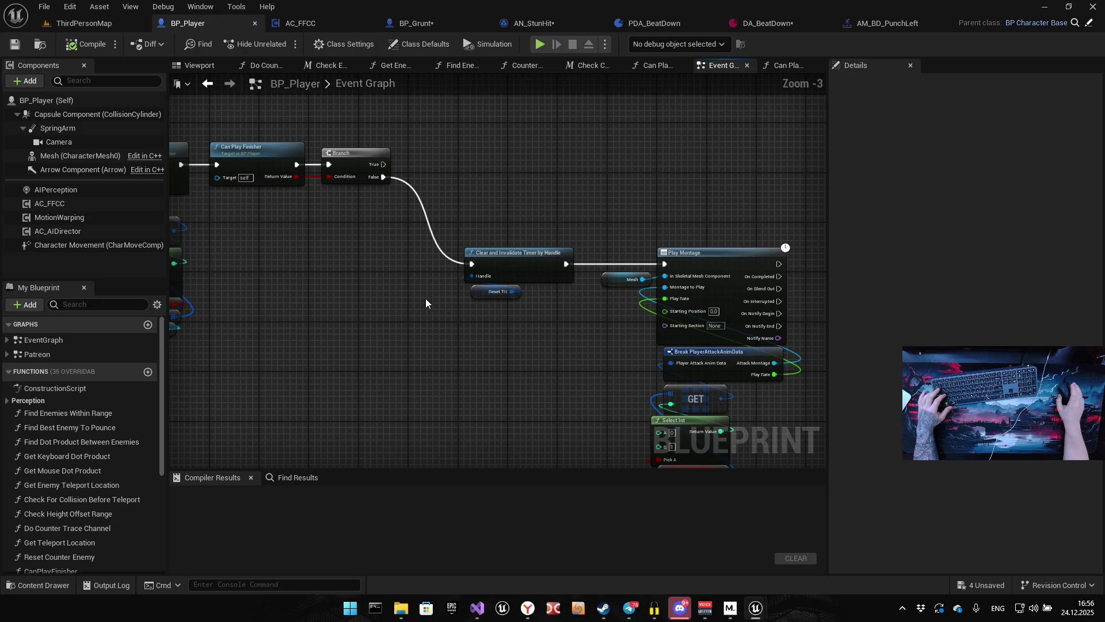
Paste a Clear and Invalidate Timer by Handle copy and wire the Branch's True output into it.
{"action": "mouse_move", "coordinate": [570, 241]}
{"action": "left_mouse_down"}
{"action": "mouse_move", "coordinate": [599, 245]}
{"action": "mouse_move", "coordinate": [523, 233]}
{"action": "left_mouse_up"}
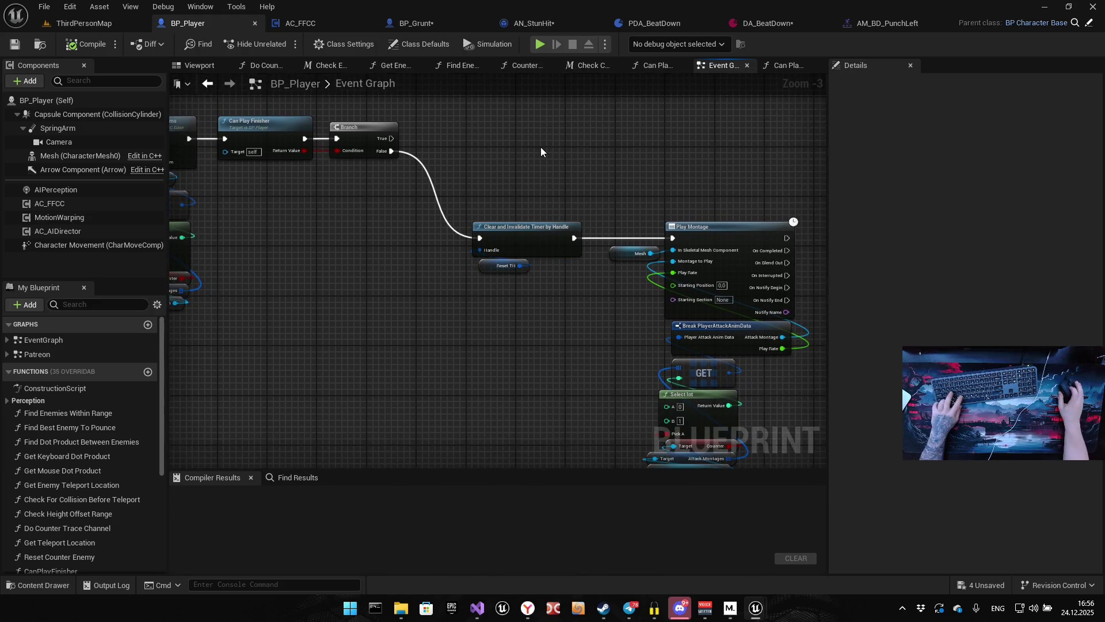
{"action": "key", "text": "ctrl+v"}
{"action": "left_click_drag", "start_coordinate": [583, 183], "coordinate": [514, 146]}
{"action": "left_click_drag", "start_coordinate": [413, 188], "coordinate": [488, 148]}
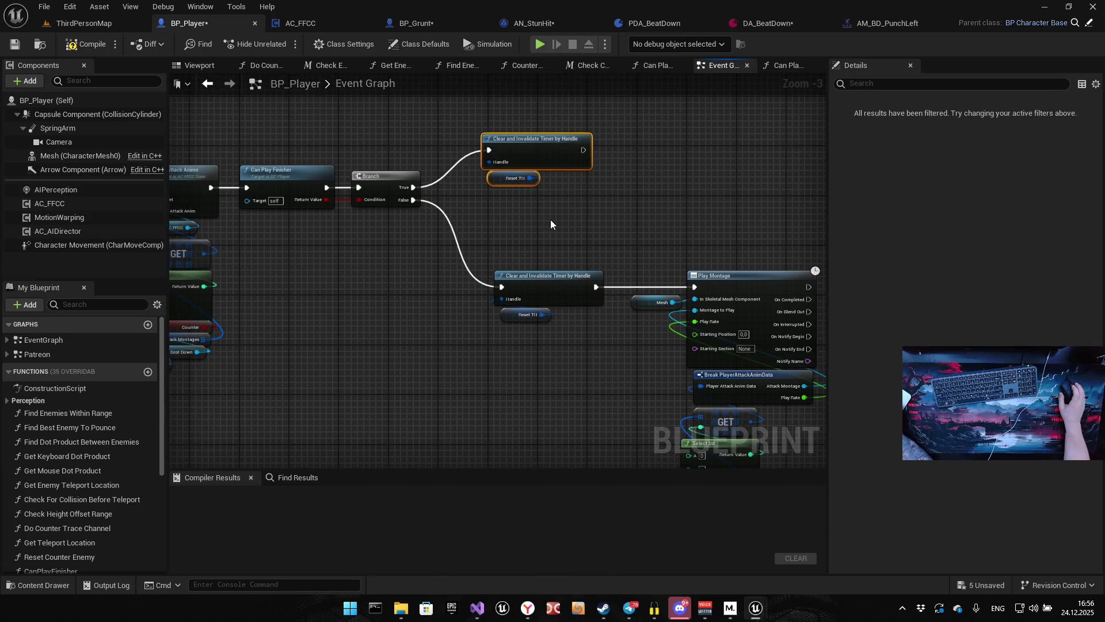
Move Set Timer by Event and SET beside Play Montage, driven by its On Completed pin.
{"action": "mouse_move", "coordinate": [588, 244]}
{"action": "left_mouse_down"}
{"action": "mouse_move", "coordinate": [624, 264]}
{"action": "mouse_move", "coordinate": [583, 322]}
{"action": "mouse_move", "coordinate": [553, 338]}
{"action": "mouse_move", "coordinate": [357, 370]}
{"action": "left_mouse_up"}
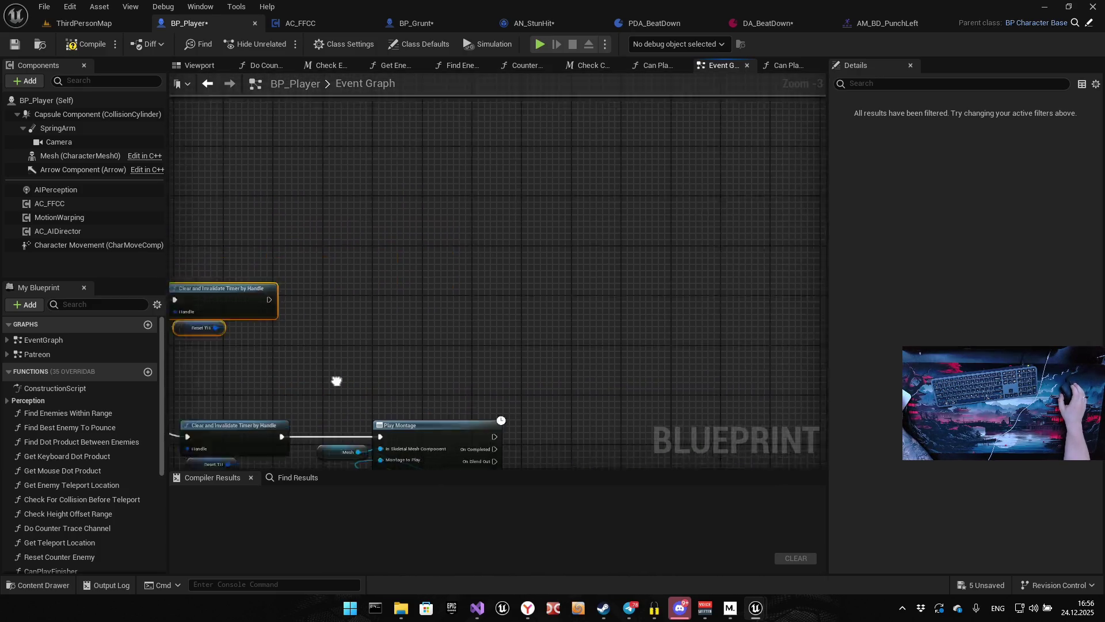
{"action": "scroll", "coordinate": [582, 279], "scroll_direction": "down", "scroll_amount": 6}
{"action": "scroll", "coordinate": [554, 316], "scroll_direction": "up", "scroll_amount": 6}
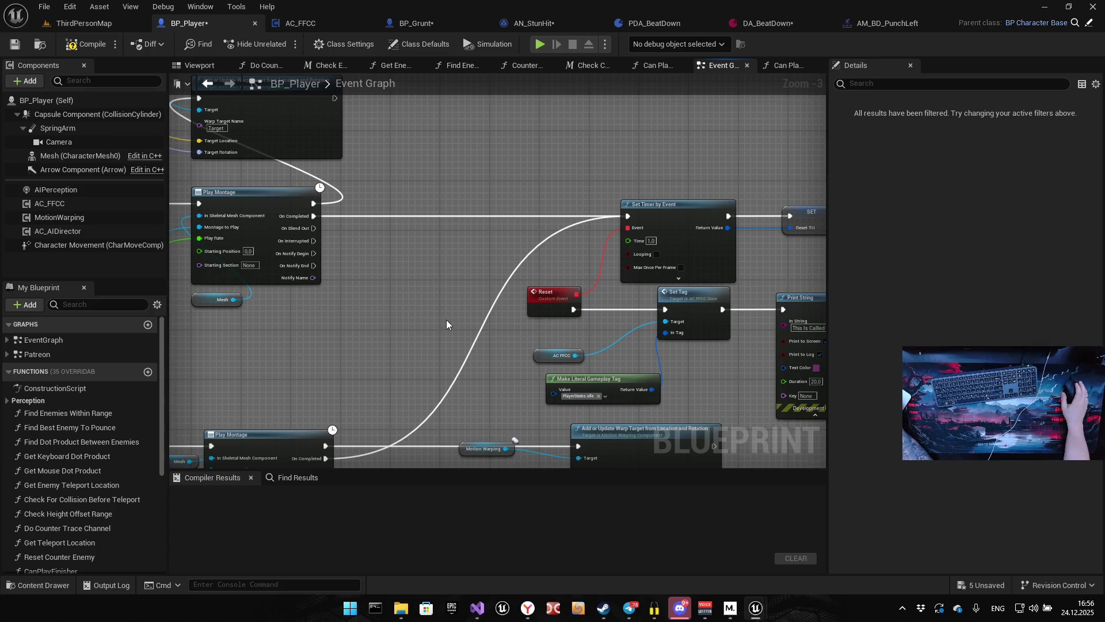
{"action": "left_click_drag", "start_coordinate": [453, 321], "coordinate": [204, 318]}
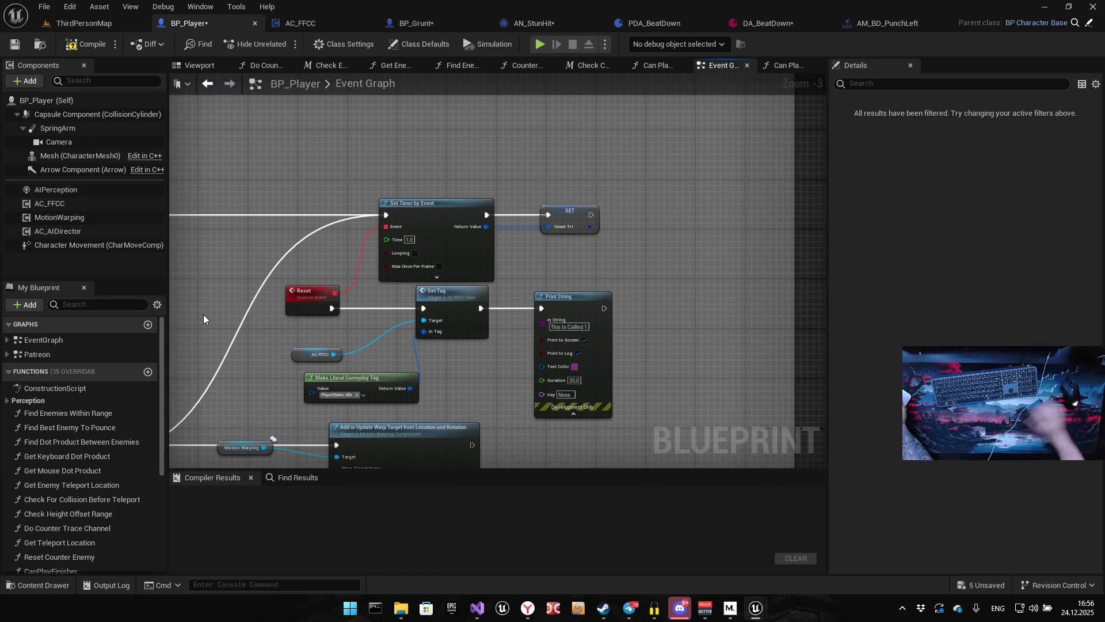
{"action": "left_click_drag", "start_coordinate": [493, 211], "coordinate": [578, 240]}
{"action": "scroll", "coordinate": [439, 301], "scroll_direction": "down", "scroll_amount": 6}
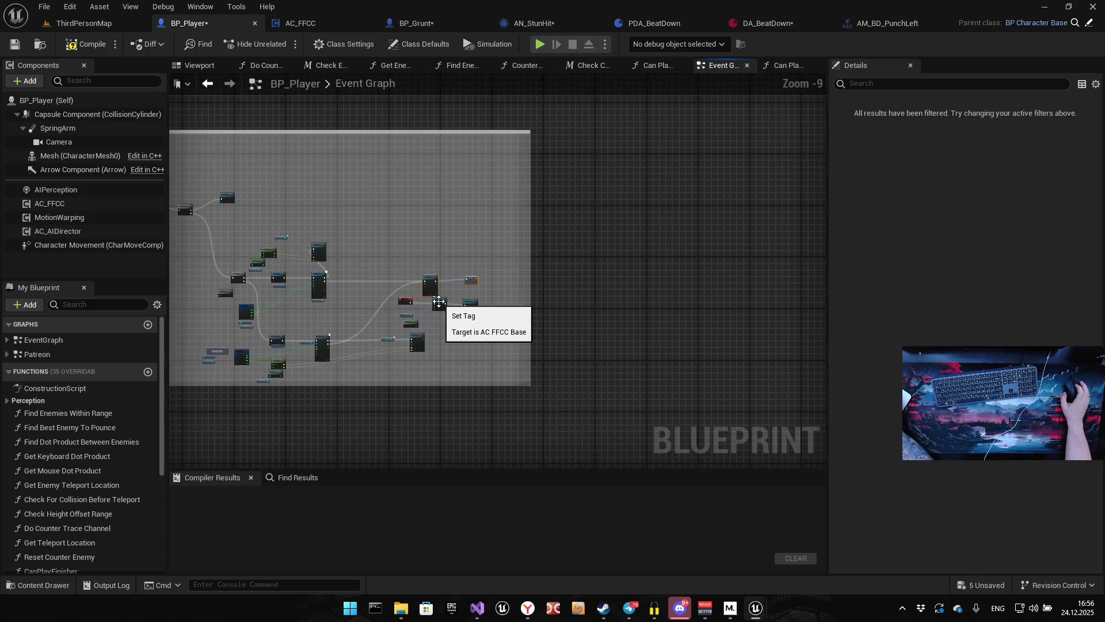
{"action": "mouse_move", "coordinate": [425, 296]}
{"action": "left_mouse_down"}
{"action": "mouse_move", "coordinate": [641, 198]}
{"action": "mouse_move", "coordinate": [484, 264]}
{"action": "left_mouse_up"}
{"action": "scroll", "coordinate": [502, 187], "scroll_direction": "up", "scroll_amount": 3}
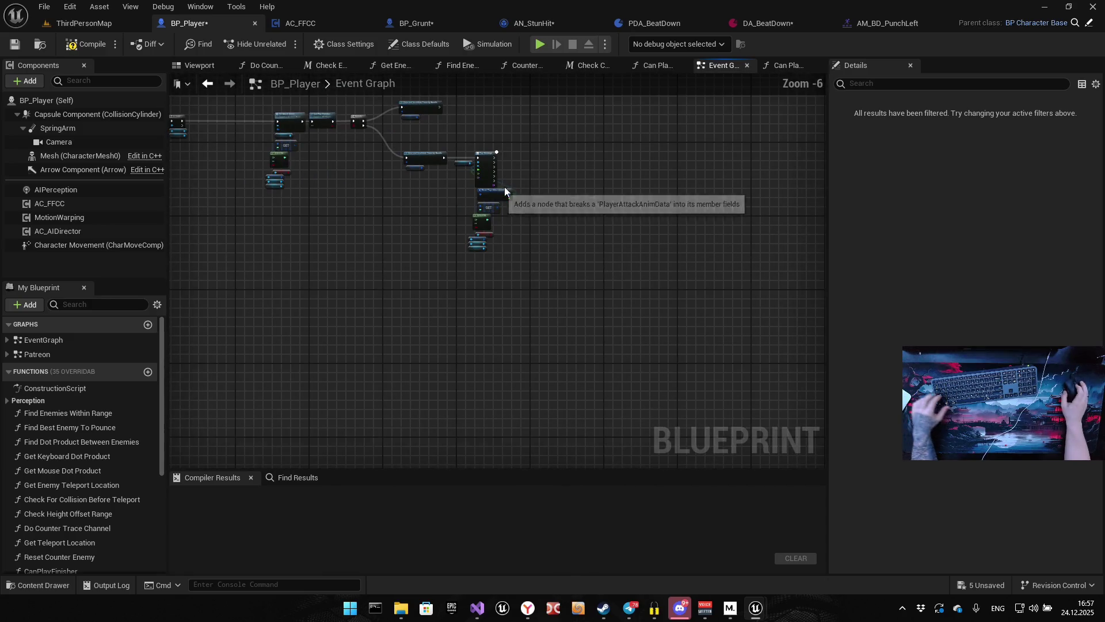
{"action": "scroll", "coordinate": [502, 188], "scroll_direction": "up", "scroll_amount": 4}
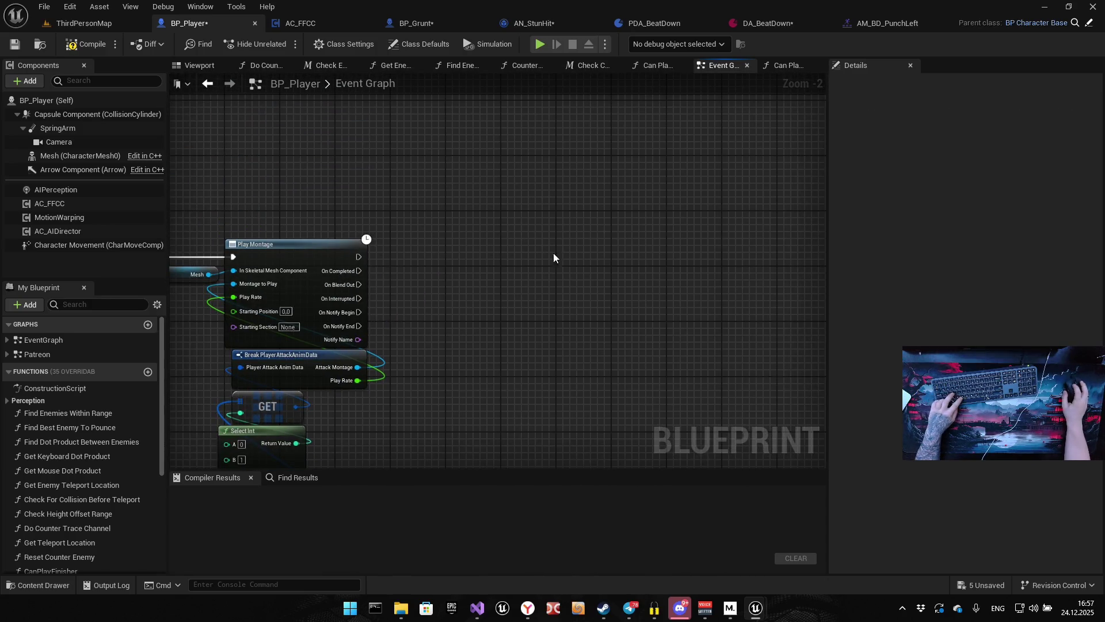
{"action": "scroll", "coordinate": [427, 216], "scroll_direction": "down", "scroll_amount": 6}
{"action": "scroll", "coordinate": [370, 199], "scroll_direction": "up", "scroll_amount": 3}
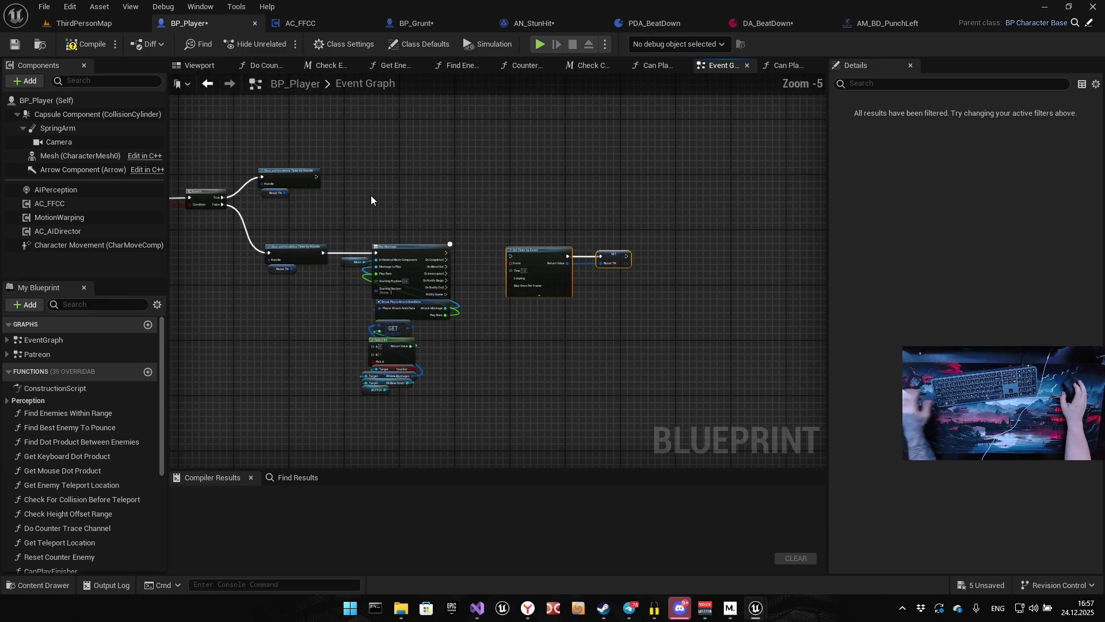
{"action": "scroll", "coordinate": [553, 273], "scroll_direction": "up", "scroll_amount": 3}
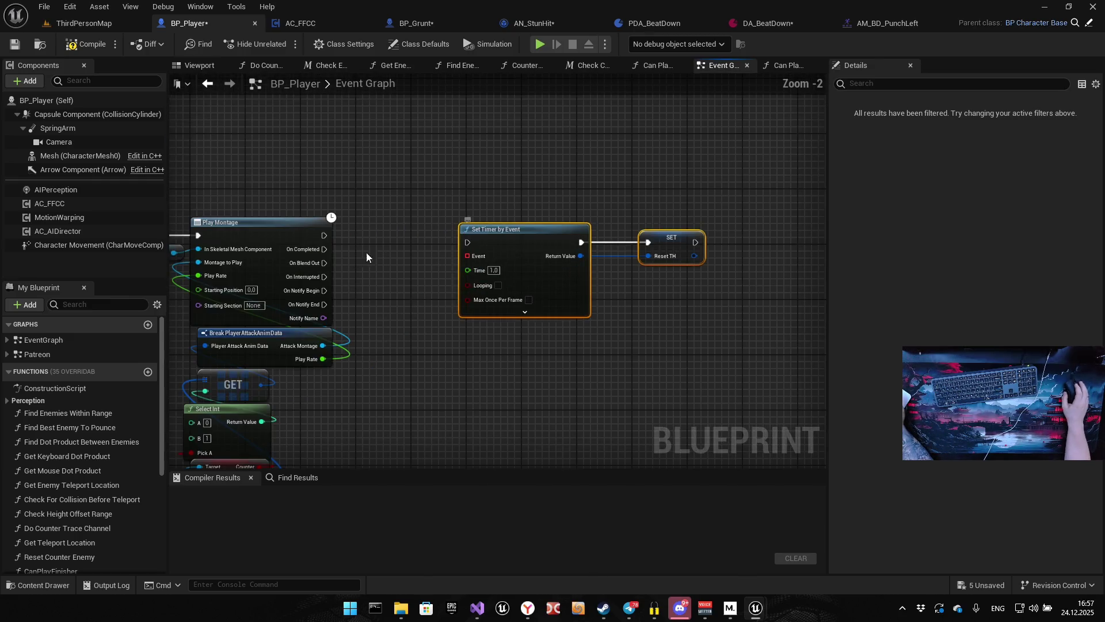
{"action": "left_click_drag", "start_coordinate": [326, 251], "coordinate": [468, 242]}
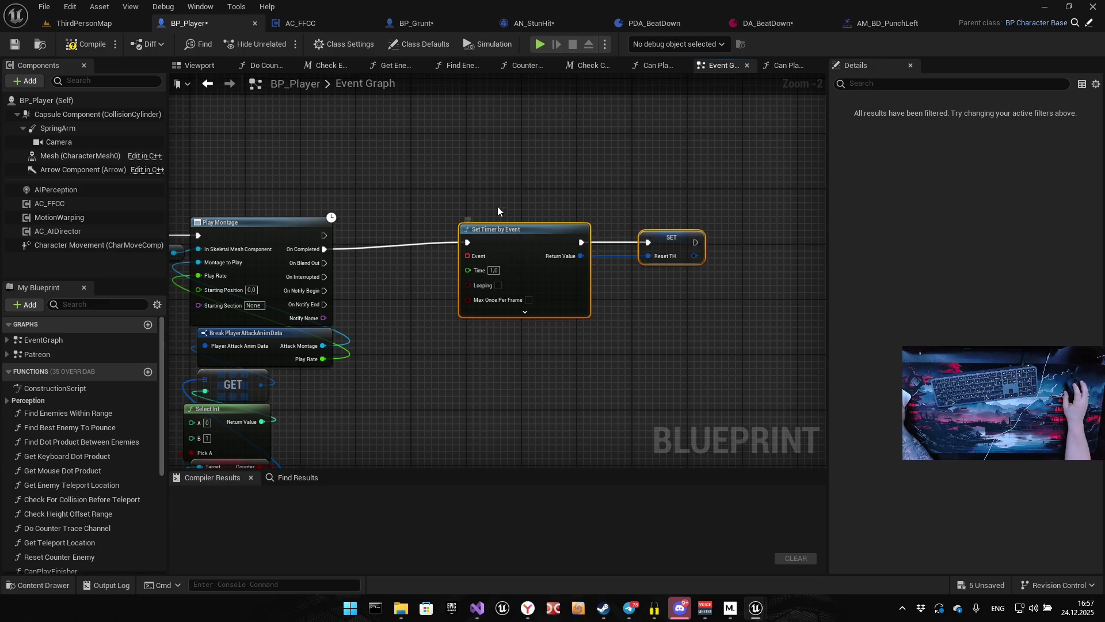
{"action": "left_click_drag", "start_coordinate": [539, 233], "coordinate": [588, 240]}
Add a Create Event node on Set Timer's Event pin, discarding a stray CustomEvent.
{"action": "left_click_drag", "start_coordinate": [513, 263], "coordinate": [433, 345]}
{"action": "type", "text": "c"}
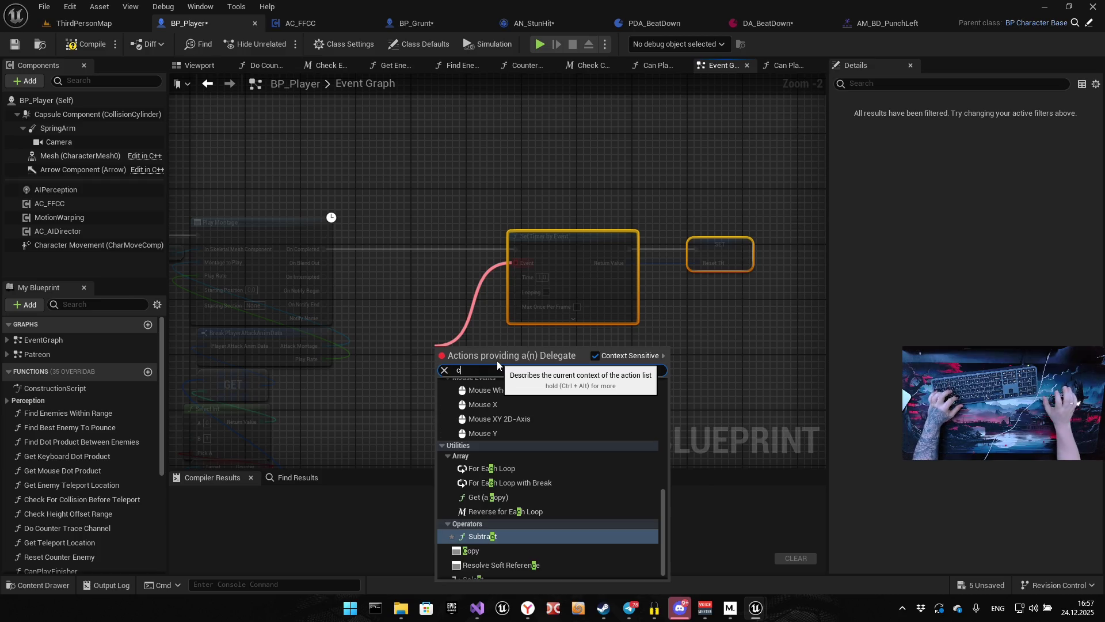
{"action": "type", "text": "usto"}
{"action": "key", "text": "Return"}
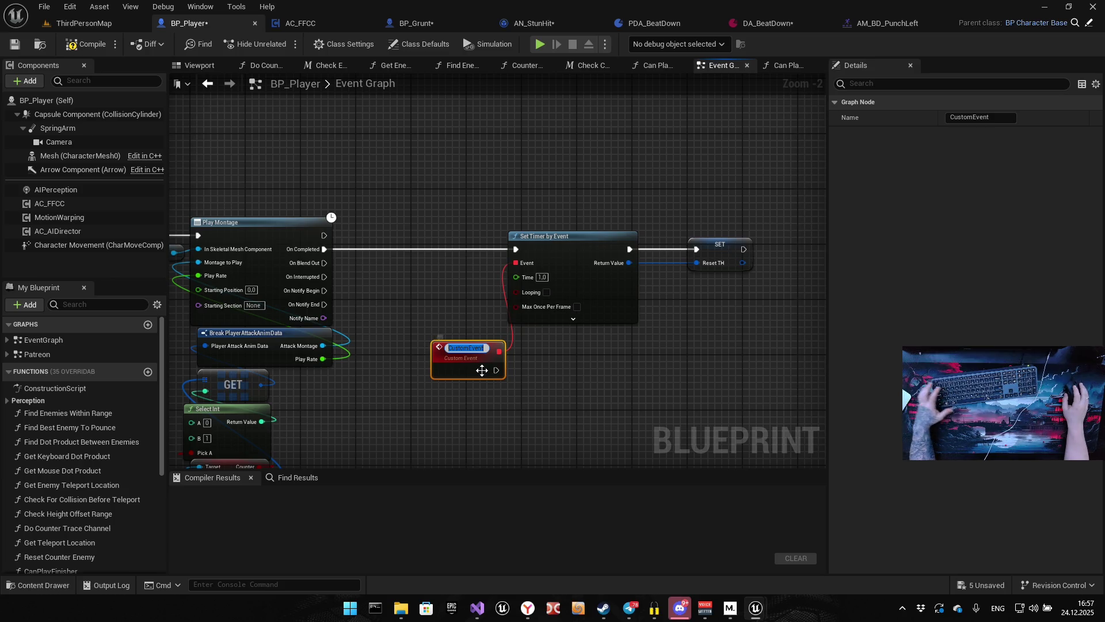
{"action": "key", "text": "Return"}
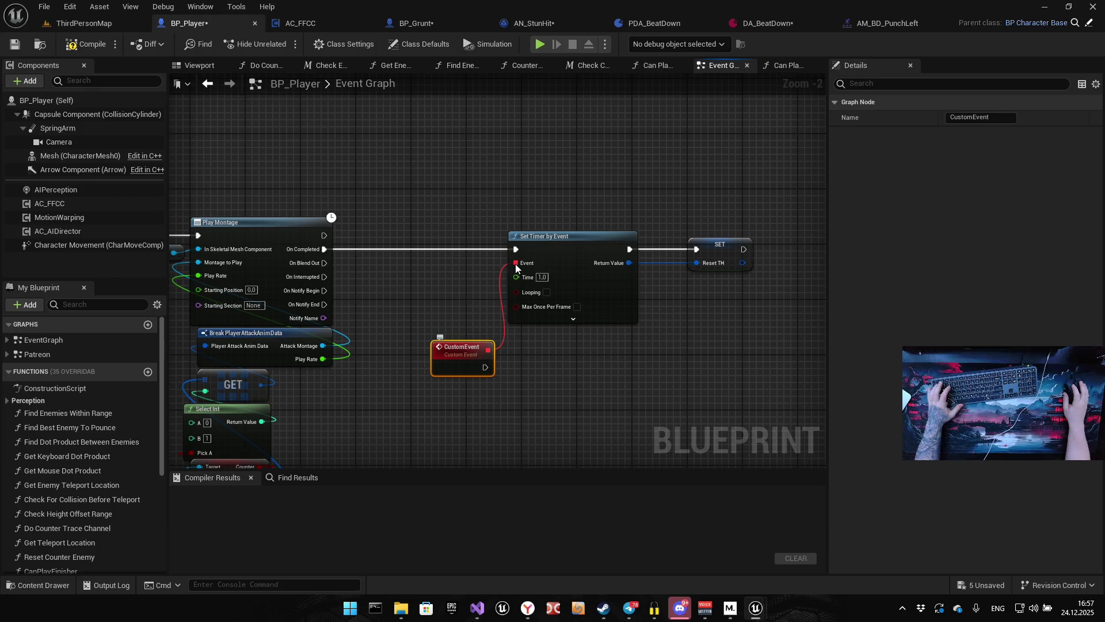
{"action": "key", "text": "Delete"}
{"action": "left_click_drag", "start_coordinate": [516, 263], "coordinate": [465, 311]}
{"action": "type", "text": "cr"}
{"action": "left_click", "coordinate": [543, 360]}
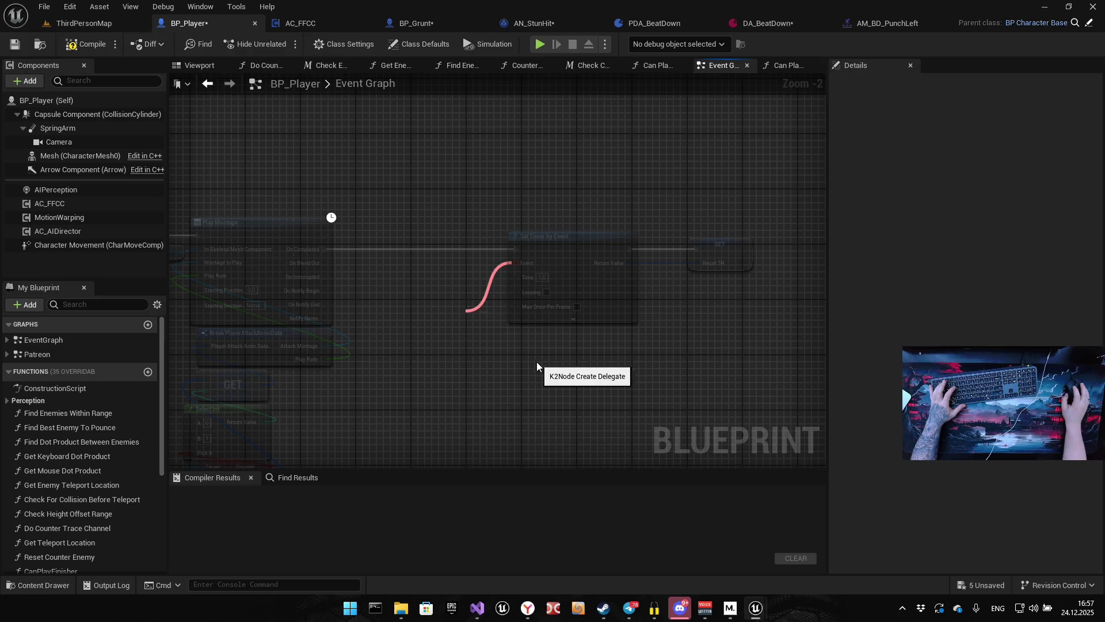
Bind the Create Event node to Reset() and tuck it under Set Timer by Event.
{"action": "left_click_drag", "start_coordinate": [472, 310], "coordinate": [412, 340]}
{"action": "left_click", "coordinate": [460, 379]}
{"action": "type", "text": "res"}
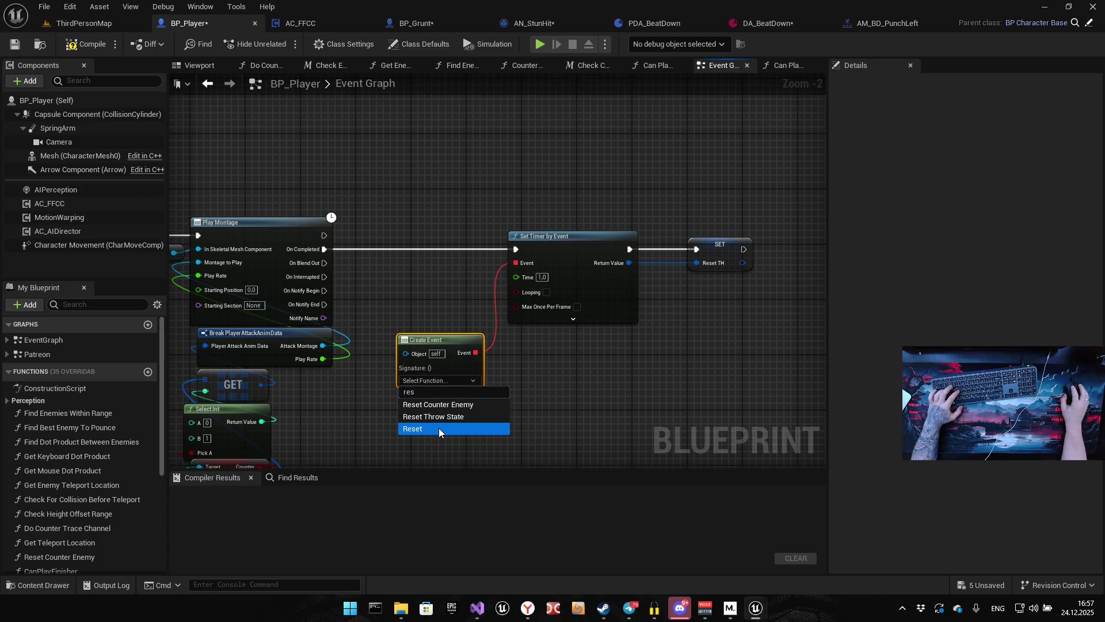
{"action": "left_click", "coordinate": [439, 427]}
{"action": "left_click_drag", "start_coordinate": [605, 360], "coordinate": [525, 386]}
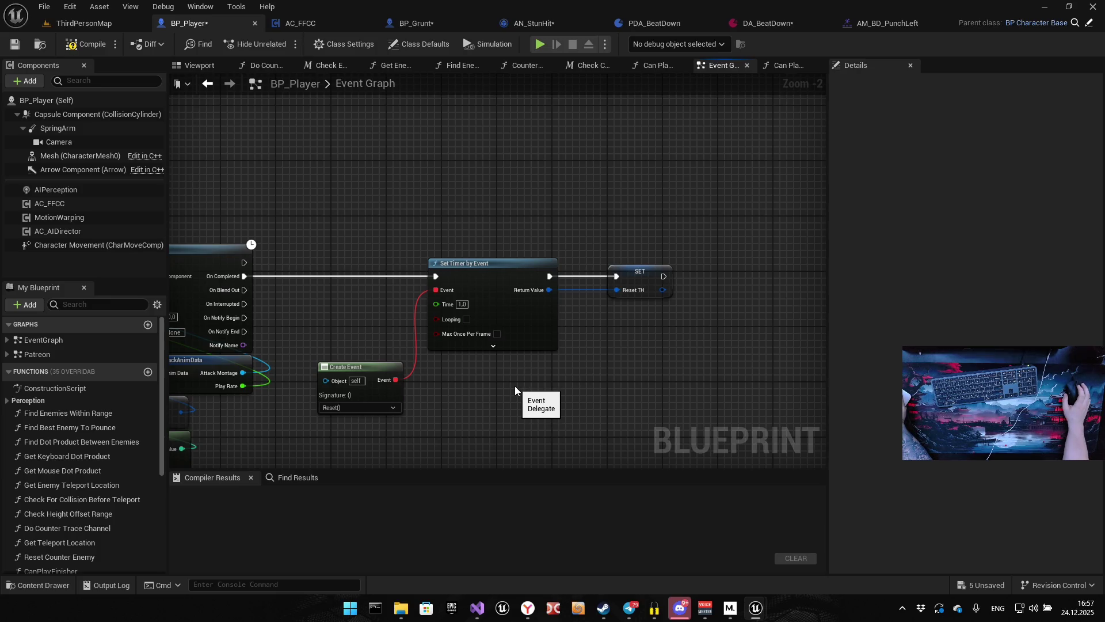
{"action": "mouse_move", "coordinate": [513, 386]}
{"action": "left_mouse_down"}
{"action": "mouse_move", "coordinate": [501, 355]}
{"action": "mouse_move", "coordinate": [457, 326]}
{"action": "mouse_move", "coordinate": [419, 327]}
{"action": "left_mouse_up"}
{"action": "mouse_move", "coordinate": [201, 319]}
{"action": "left_mouse_down"}
{"action": "mouse_move", "coordinate": [281, 329]}
{"action": "mouse_move", "coordinate": [315, 311]}
{"action": "left_mouse_up"}
{"action": "left_click", "coordinate": [383, 365]}
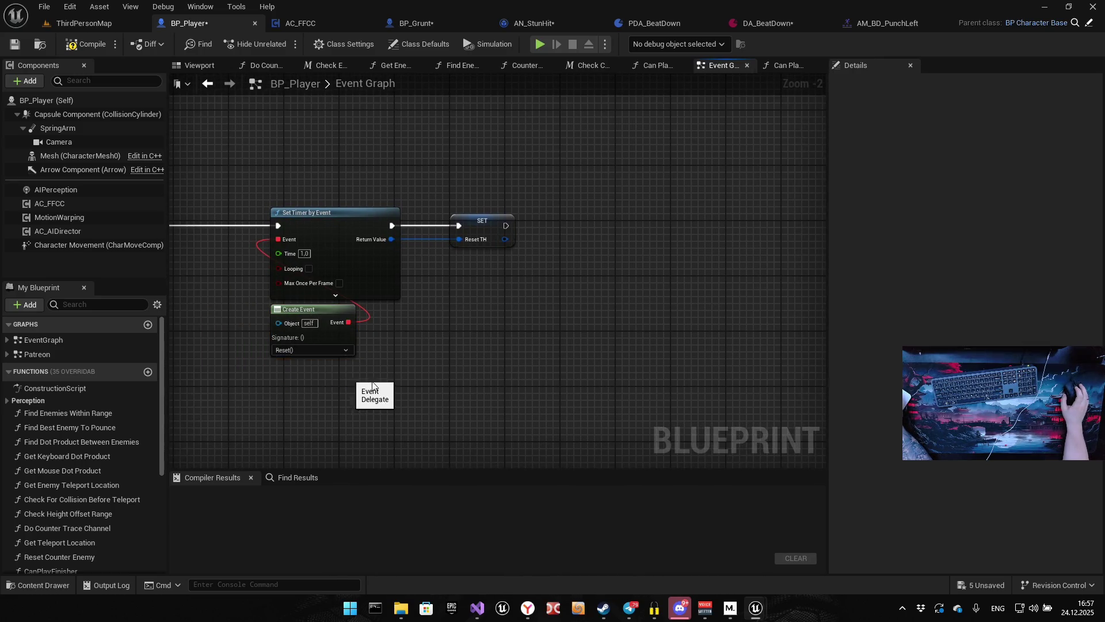
{"action": "left_click_drag", "start_coordinate": [281, 233], "coordinate": [581, 248]}
Shift the central Play Montage and timer node group slightly lower.
{"action": "scroll", "coordinate": [527, 282], "scroll_direction": "down", "scroll_amount": 3}
{"action": "scroll", "coordinate": [501, 323], "scroll_direction": "up", "scroll_amount": 1}
{"action": "scroll", "coordinate": [501, 324], "scroll_direction": "up", "scroll_amount": 3}
{"action": "scroll", "coordinate": [443, 305], "scroll_direction": "down", "scroll_amount": 1}
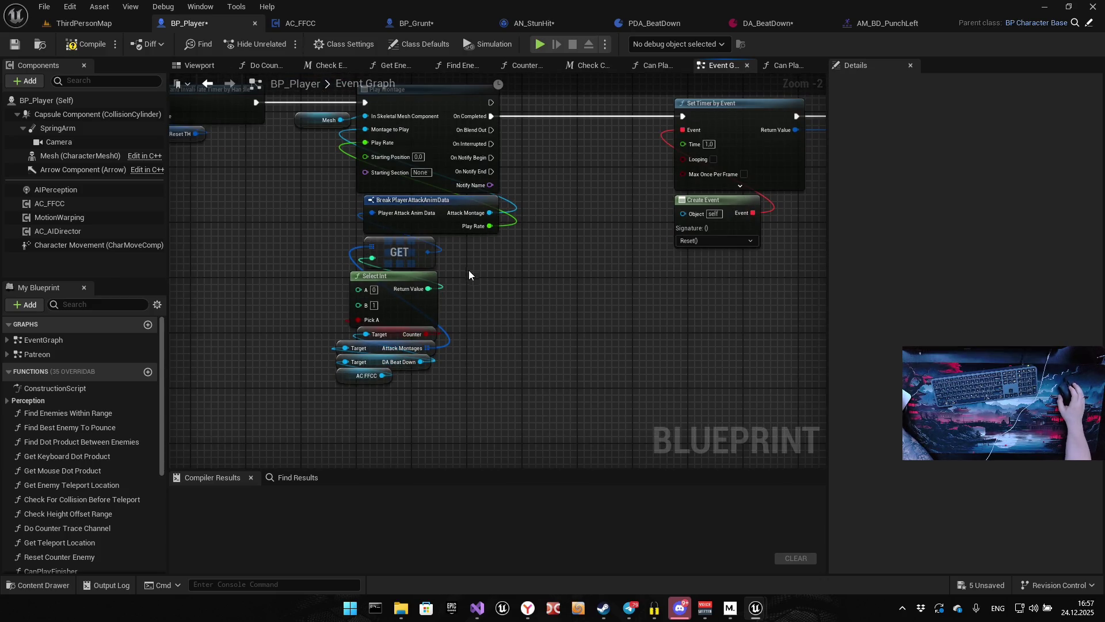
{"action": "scroll", "coordinate": [495, 288], "scroll_direction": "down", "scroll_amount": 4}
{"action": "left_click_drag", "start_coordinate": [366, 388], "coordinate": [658, 271]}
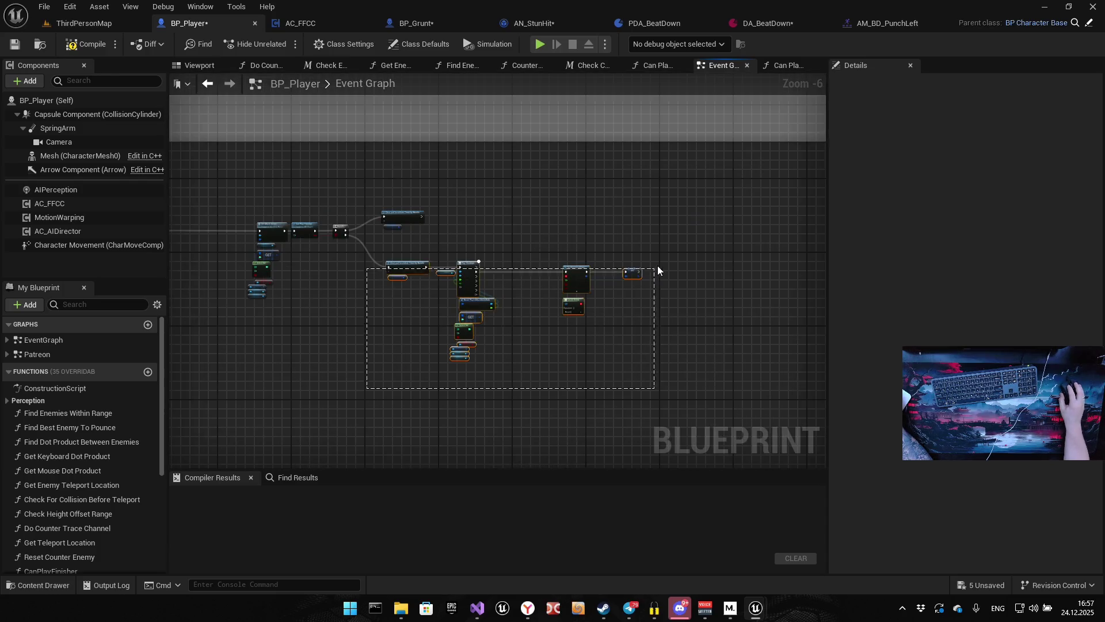
{"action": "left_click_drag", "start_coordinate": [577, 281], "coordinate": [578, 313]}
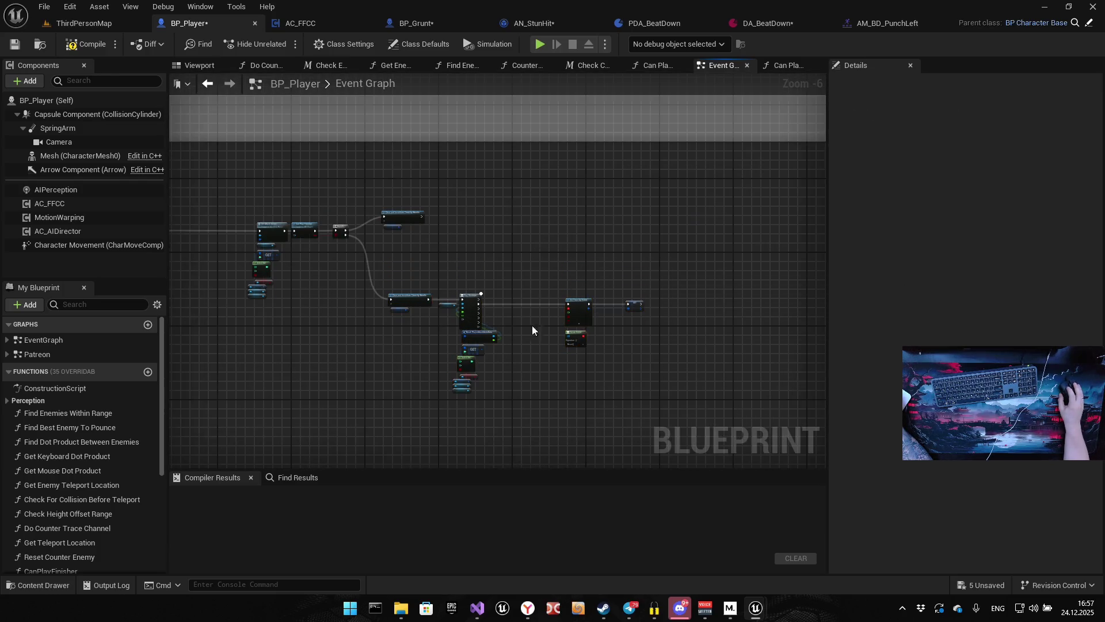
{"action": "scroll", "coordinate": [465, 419], "scroll_direction": "up", "scroll_amount": 2}
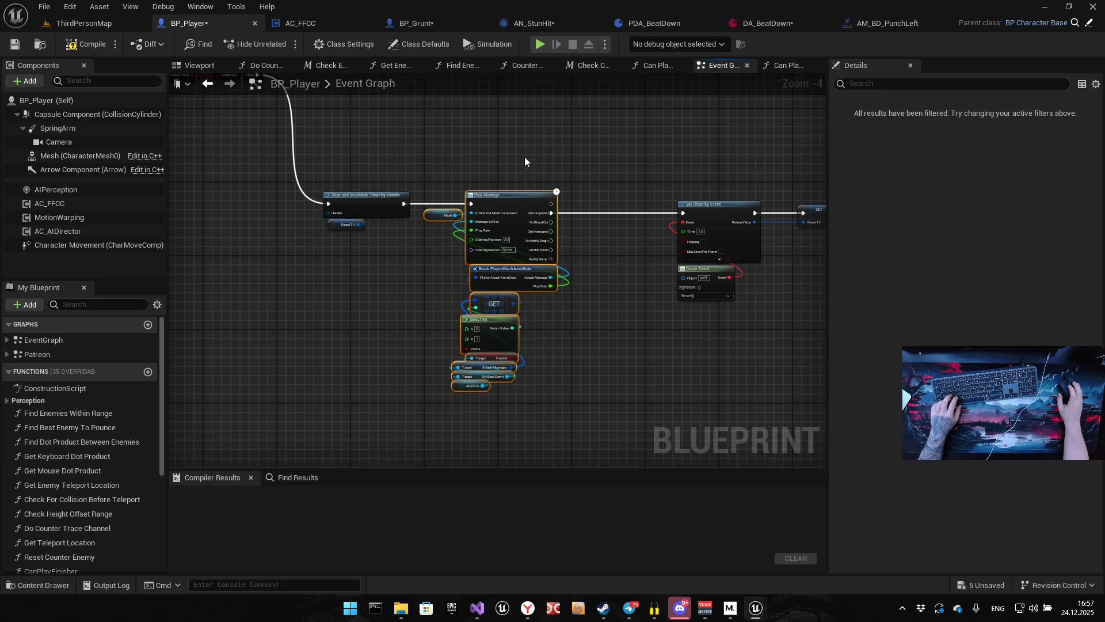
Paste the Play Montage group copy and wire Clear and Invalidate Timer's exec into it.
{"action": "key", "text": "ctrl+v"}
{"action": "left_click_drag", "start_coordinate": [527, 123], "coordinate": [516, 160]}
{"action": "mouse_move", "coordinate": [318, 272]}
{"action": "left_mouse_down"}
{"action": "mouse_move", "coordinate": [358, 224]}
{"action": "mouse_move", "coordinate": [371, 164]}
{"action": "left_mouse_up"}
{"action": "left_click", "coordinate": [492, 135]}
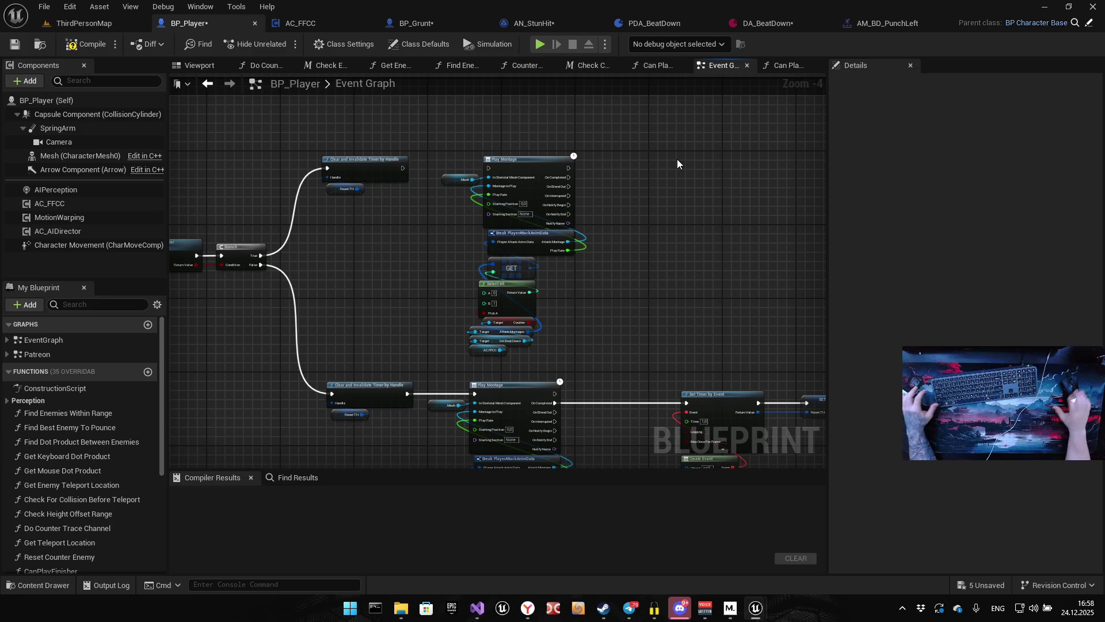
{"action": "scroll", "coordinate": [432, 251], "scroll_direction": "up", "scroll_amount": 3}
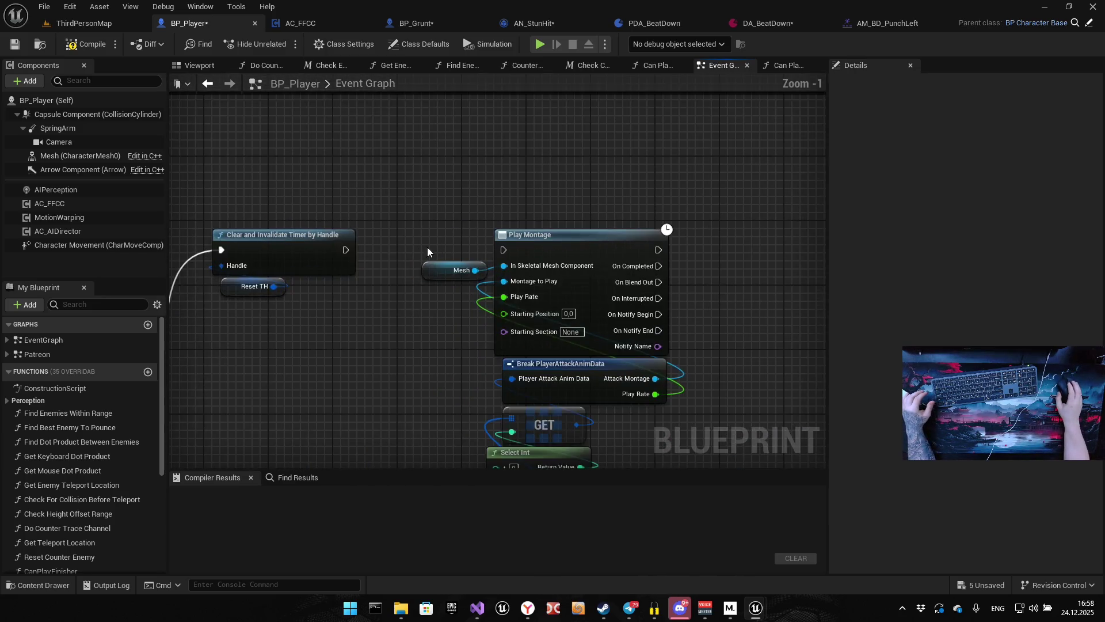
{"action": "left_click_drag", "start_coordinate": [345, 251], "coordinate": [504, 250]}
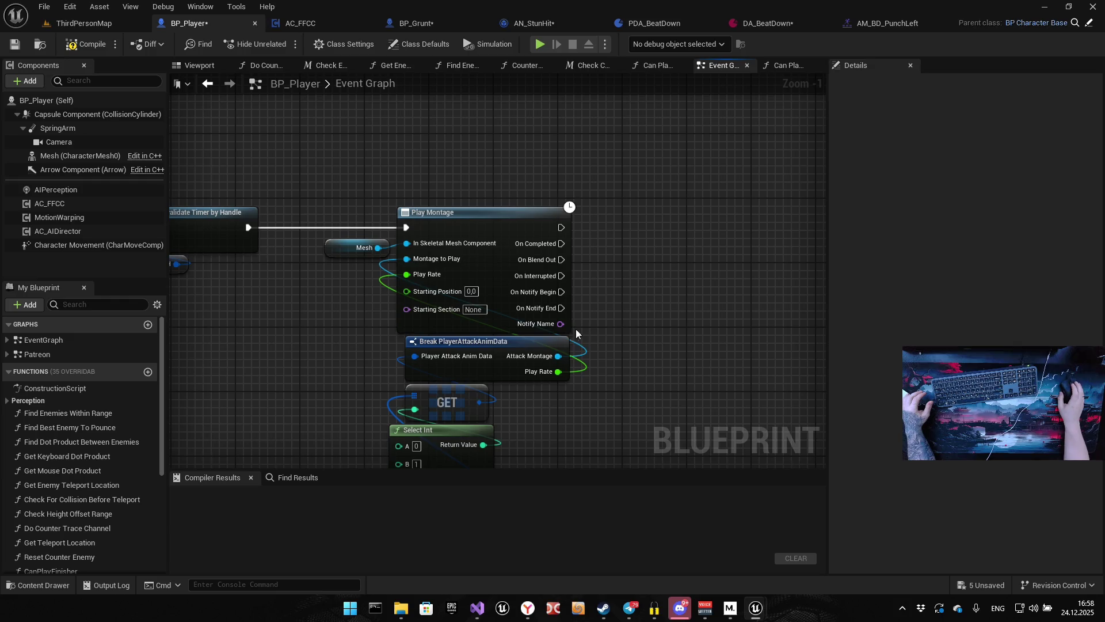
{"action": "scroll", "coordinate": [590, 358], "scroll_direction": "down", "scroll_amount": 2}
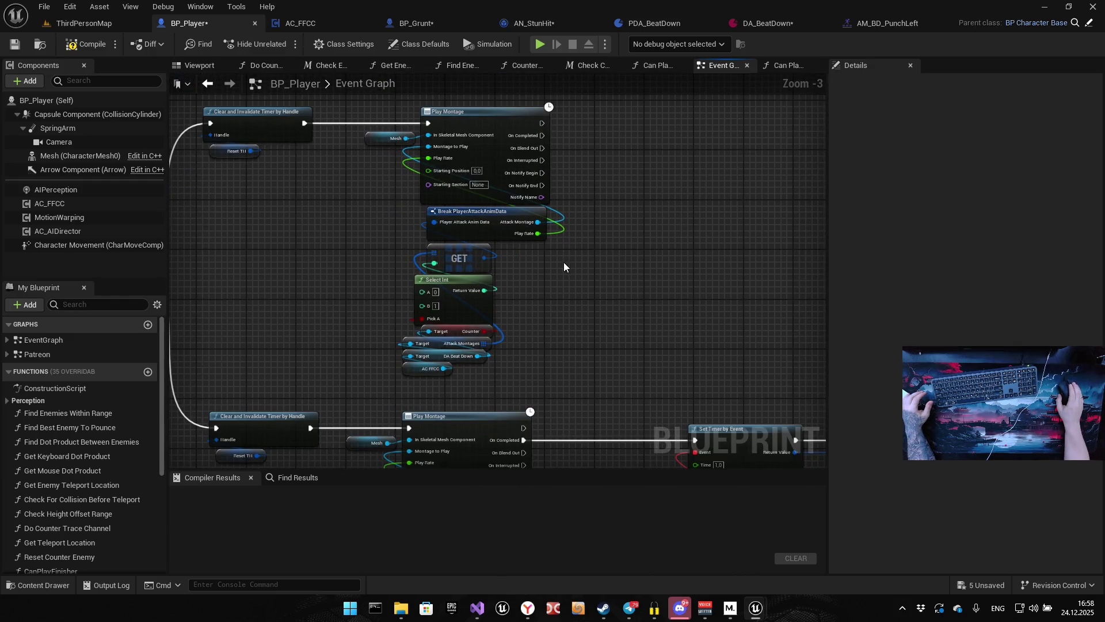
{"action": "mouse_move", "coordinate": [549, 275]}
{"action": "left_mouse_down"}
{"action": "mouse_move", "coordinate": [549, 217]}
{"action": "mouse_move", "coordinate": [489, 167]}
{"action": "mouse_move", "coordinate": [378, 151]}
{"action": "mouse_move", "coordinate": [336, 126]}
{"action": "left_mouse_up"}
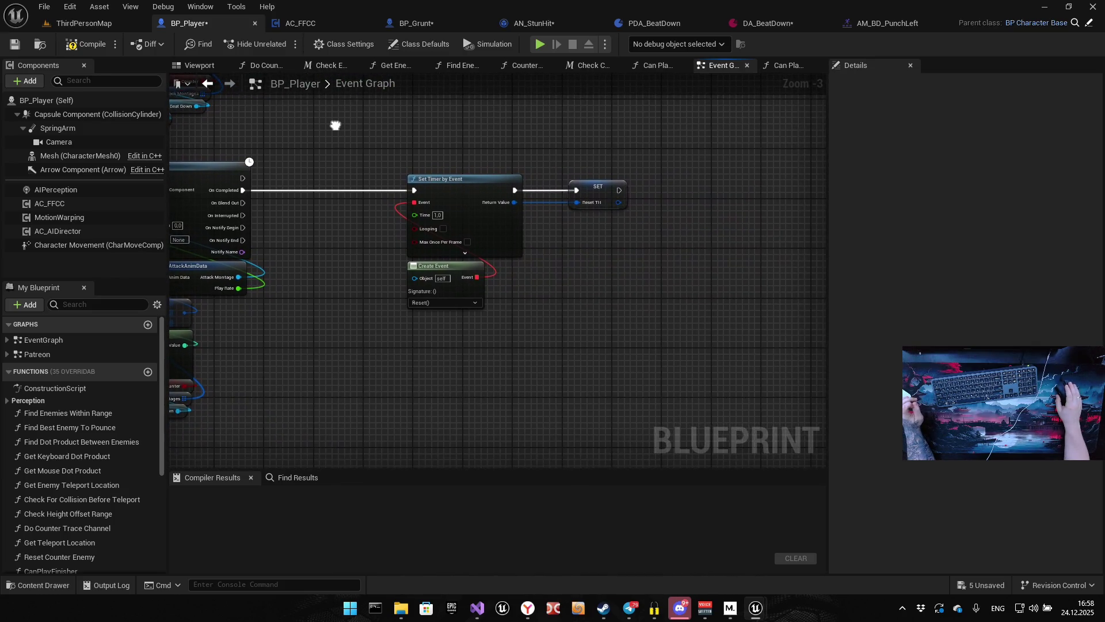
{"action": "left_click_drag", "start_coordinate": [309, 164], "coordinate": [507, 238]}
{"action": "scroll", "coordinate": [479, 214], "scroll_direction": "up", "scroll_amount": 3}
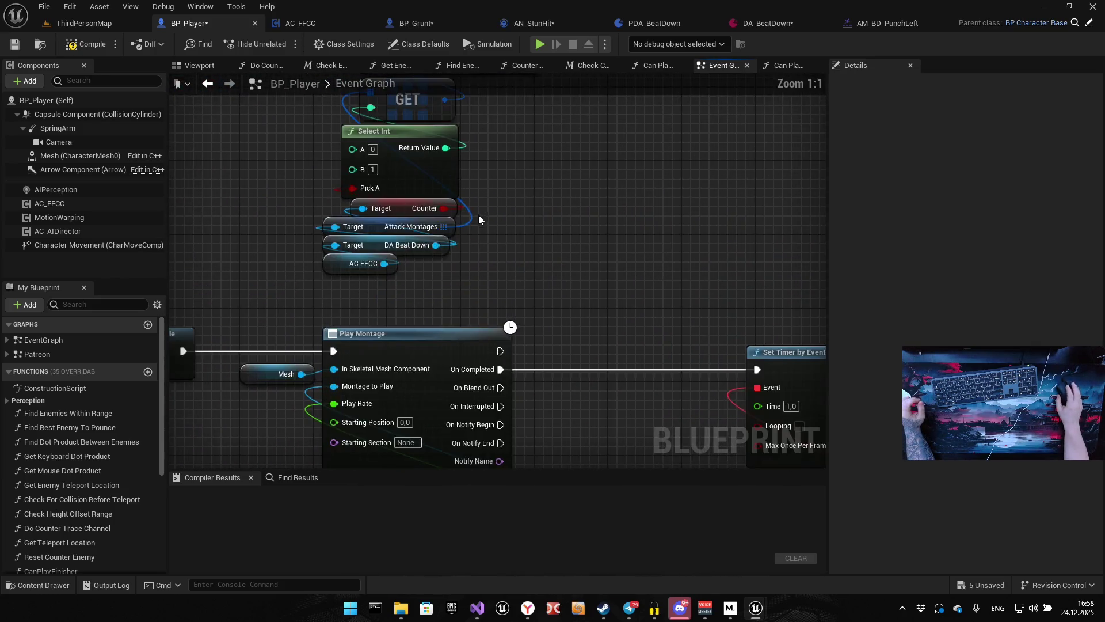
Add a Final Blow getter from DA Beat Down and feed it into the GET node.
{"action": "left_click_drag", "start_coordinate": [436, 245], "coordinate": [588, 199]}
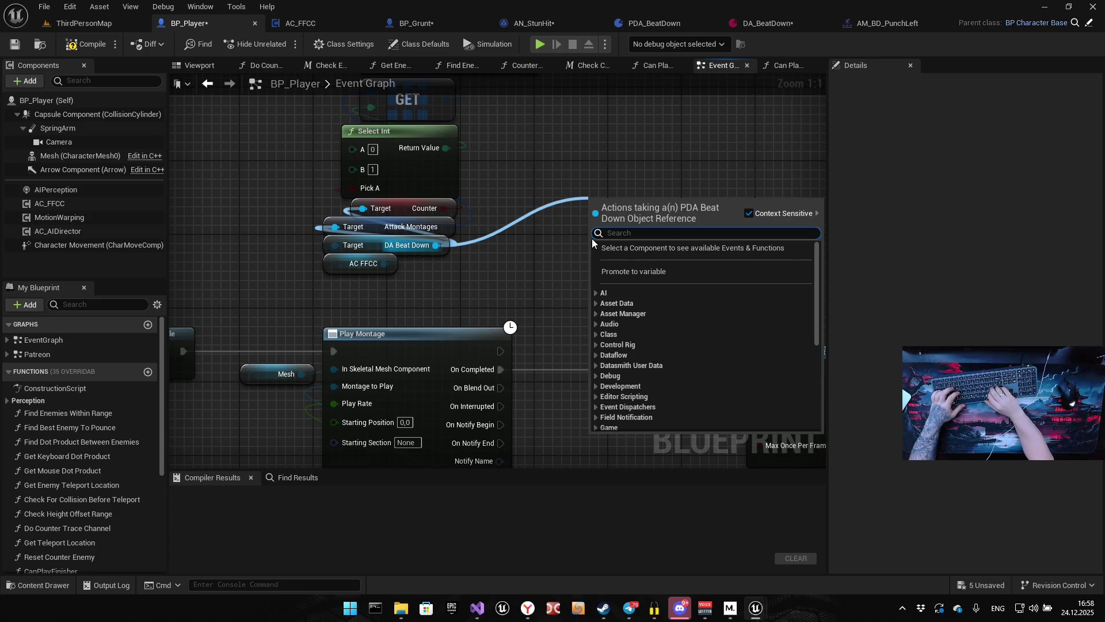
{"action": "type", "text": "final"}
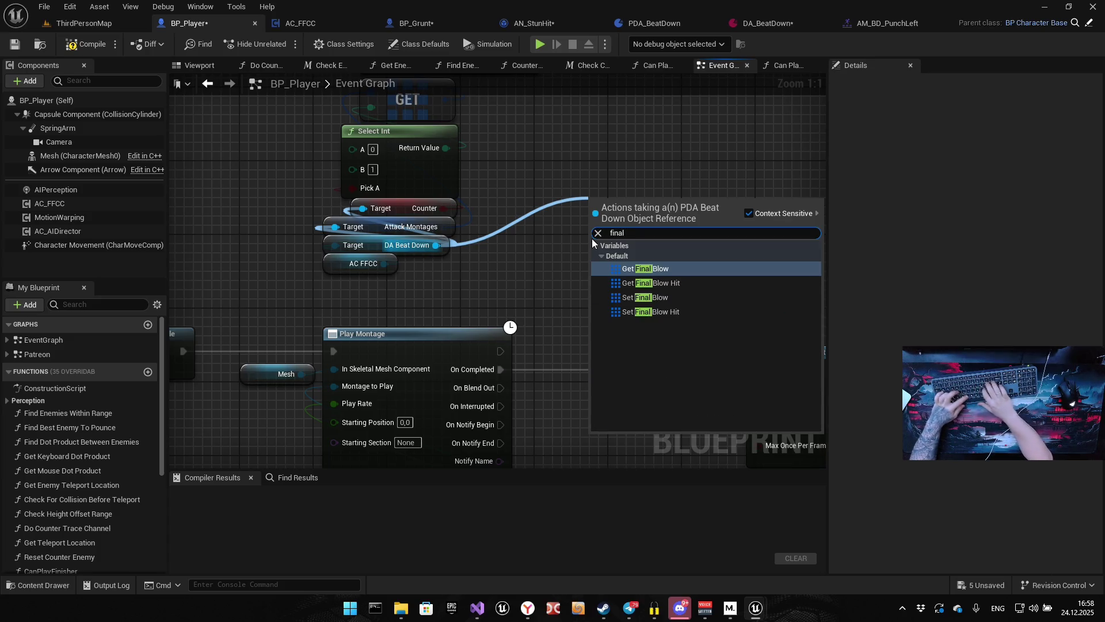
{"action": "type", "text": " b"}
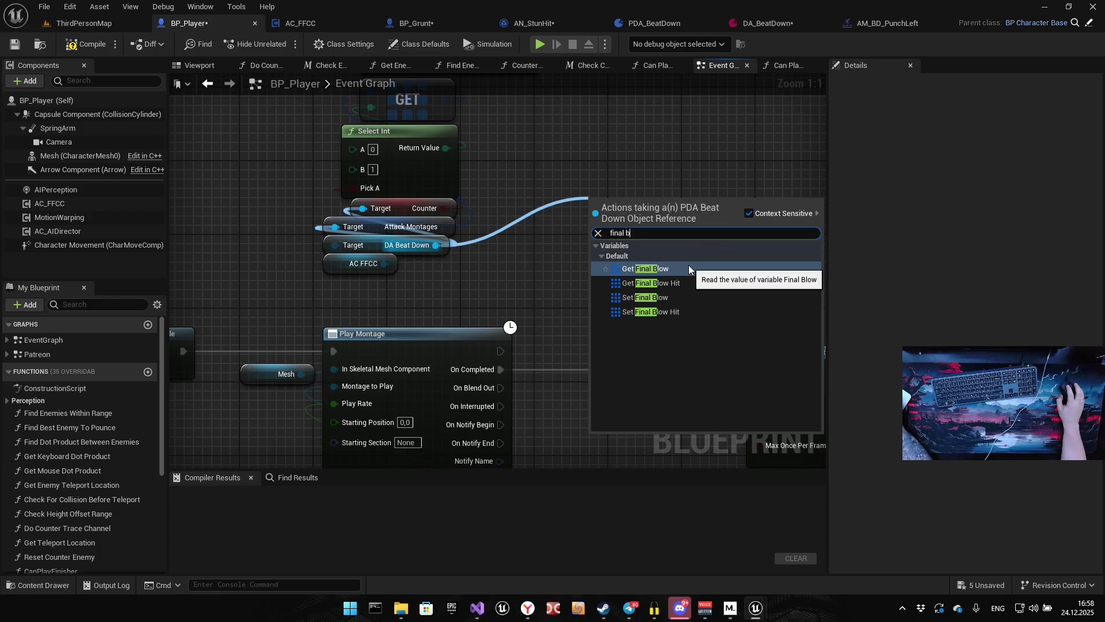
{"action": "left_click", "coordinate": [669, 271]}
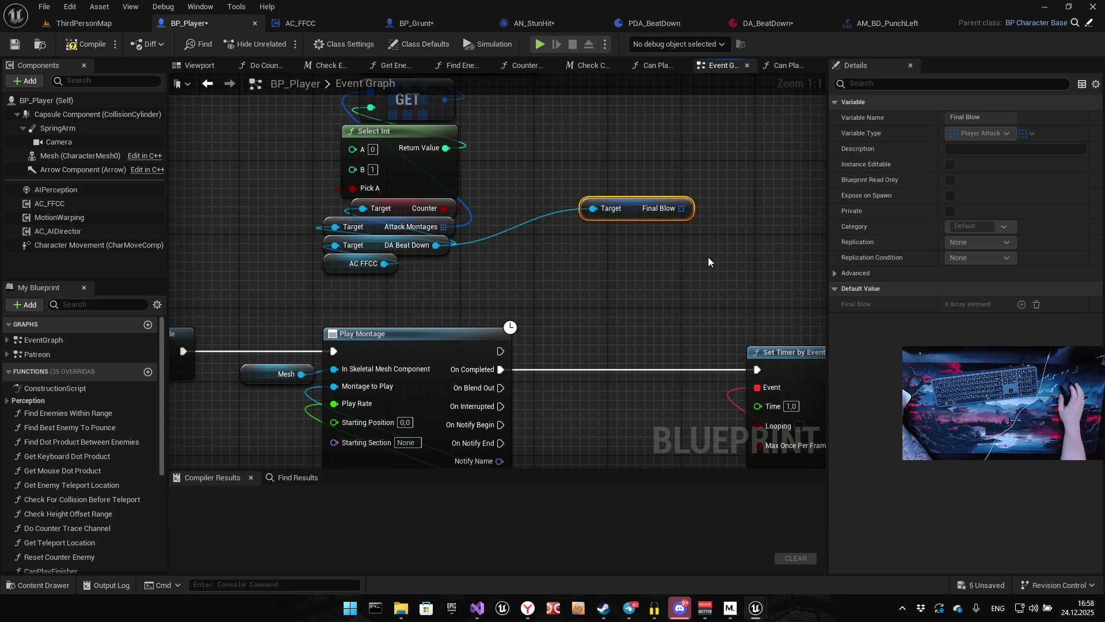
{"action": "mouse_move", "coordinate": [743, 242]}
{"action": "left_mouse_down"}
{"action": "mouse_move", "coordinate": [637, 295]}
{"action": "mouse_move", "coordinate": [595, 276]}
{"action": "mouse_move", "coordinate": [550, 305]}
{"action": "mouse_move", "coordinate": [594, 323]}
{"action": "mouse_move", "coordinate": [692, 327]}
{"action": "left_mouse_up"}
{"action": "mouse_move", "coordinate": [774, 369]}
{"action": "left_mouse_down"}
{"action": "mouse_move", "coordinate": [495, 256]}
{"action": "mouse_move", "coordinate": [461, 256]}
{"action": "mouse_move", "coordinate": [463, 269]}
{"action": "left_mouse_up"}
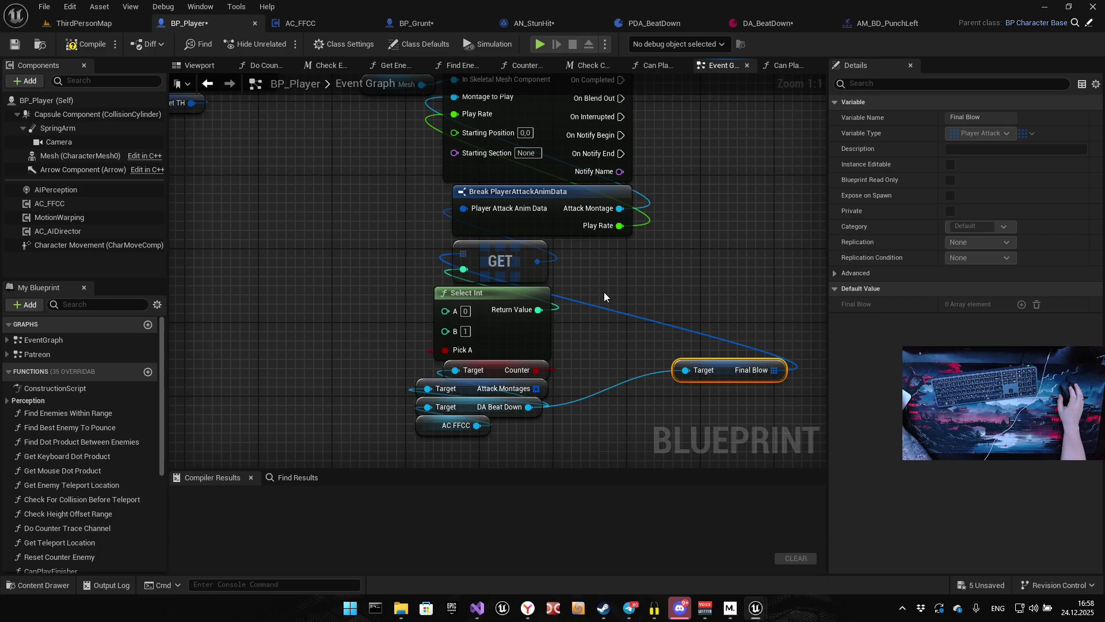
Delete the Select Int, Counter and Attack Montages nodes and regroup the getters under Final Blow.
{"action": "left_click", "coordinate": [534, 360]}
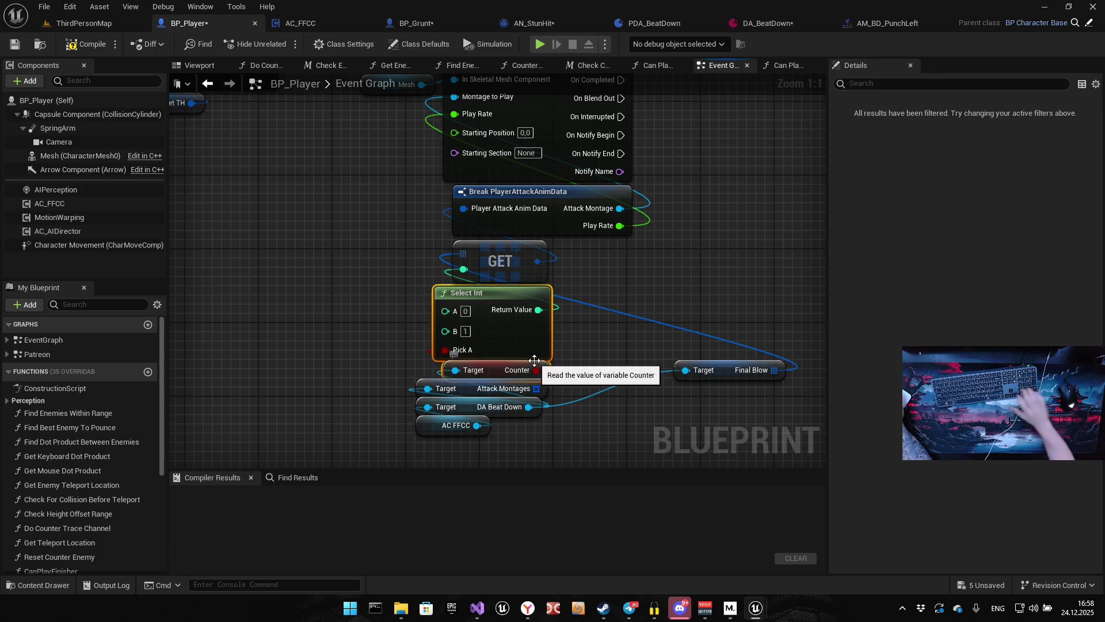
{"action": "key", "text": "Delete"}
{"action": "mouse_move", "coordinate": [698, 372]}
{"action": "left_mouse_down"}
{"action": "mouse_move", "coordinate": [486, 326]}
{"action": "mouse_move", "coordinate": [500, 301]}
{"action": "left_mouse_up"}
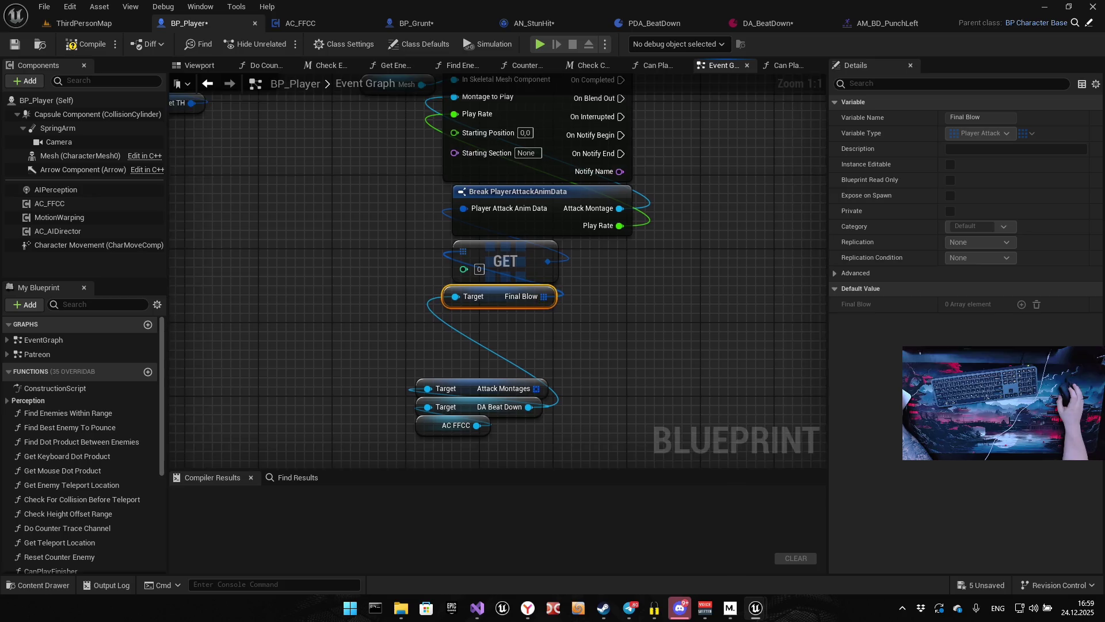
{"action": "left_click_drag", "start_coordinate": [533, 346], "coordinate": [547, 317]}
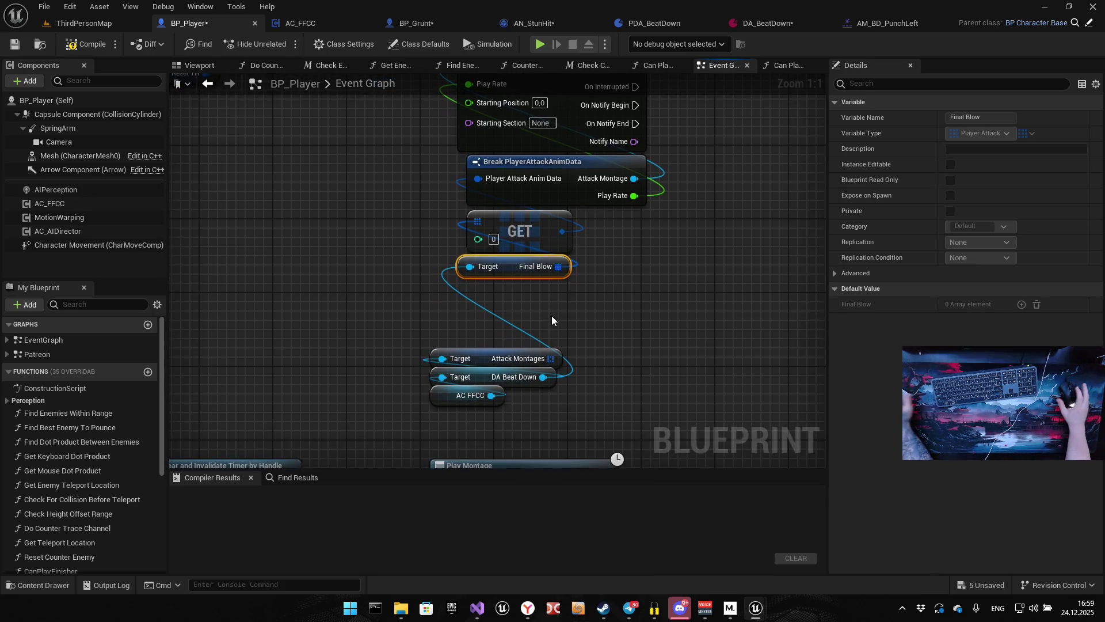
{"action": "left_click", "coordinate": [513, 357]}
{"action": "key", "text": "Delete"}
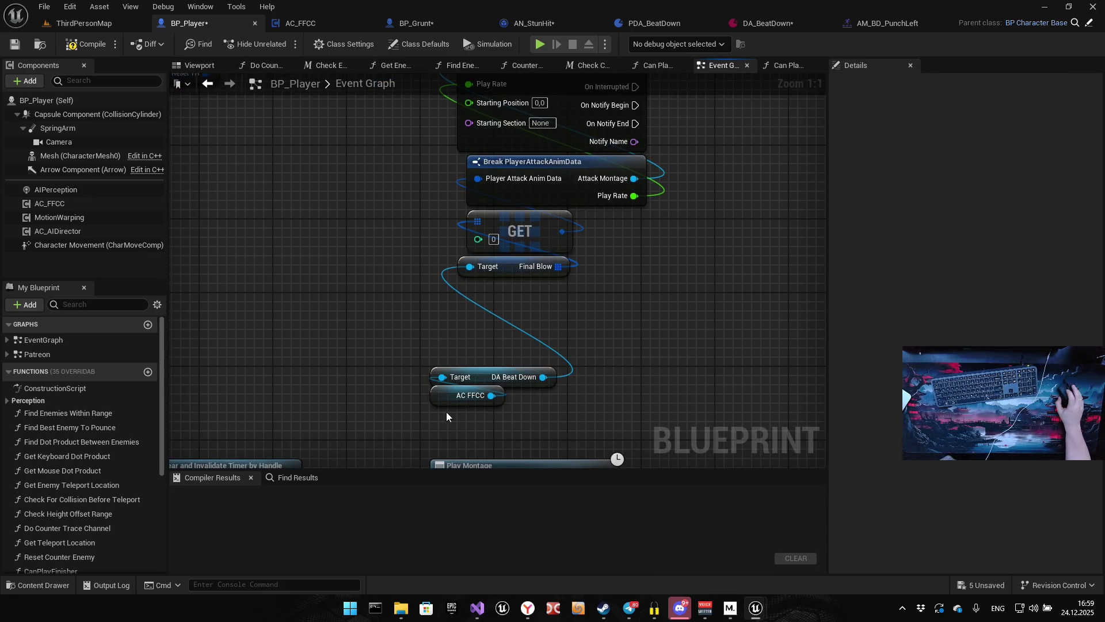
{"action": "mouse_move", "coordinate": [477, 378]}
{"action": "left_mouse_down"}
{"action": "mouse_move", "coordinate": [506, 304]}
{"action": "mouse_move", "coordinate": [496, 285]}
{"action": "left_mouse_up"}
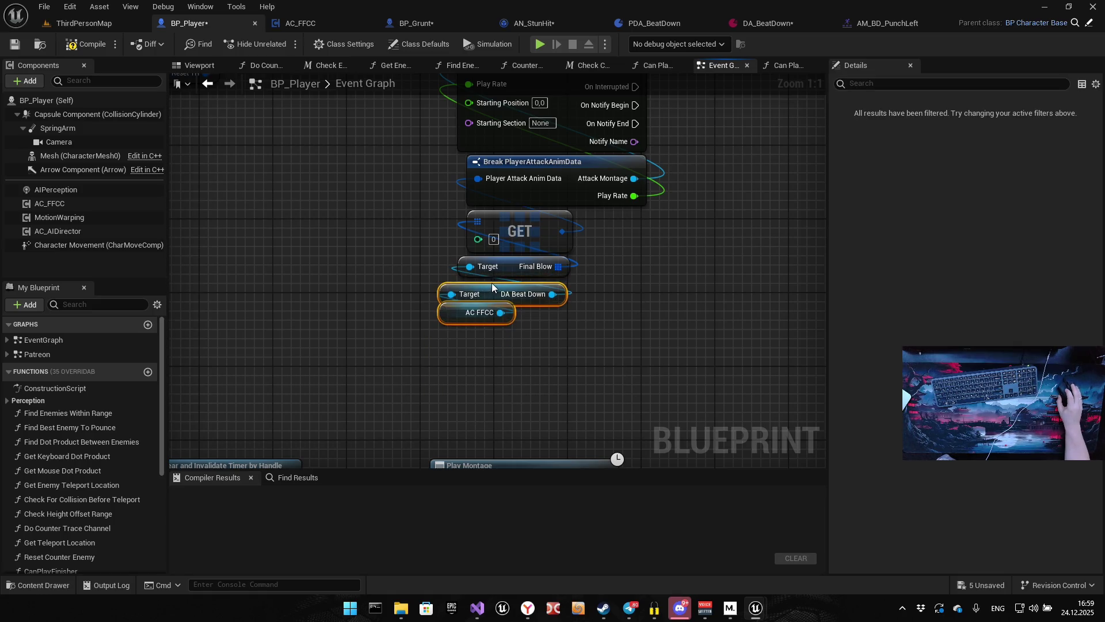
{"action": "left_click", "coordinate": [600, 337]}
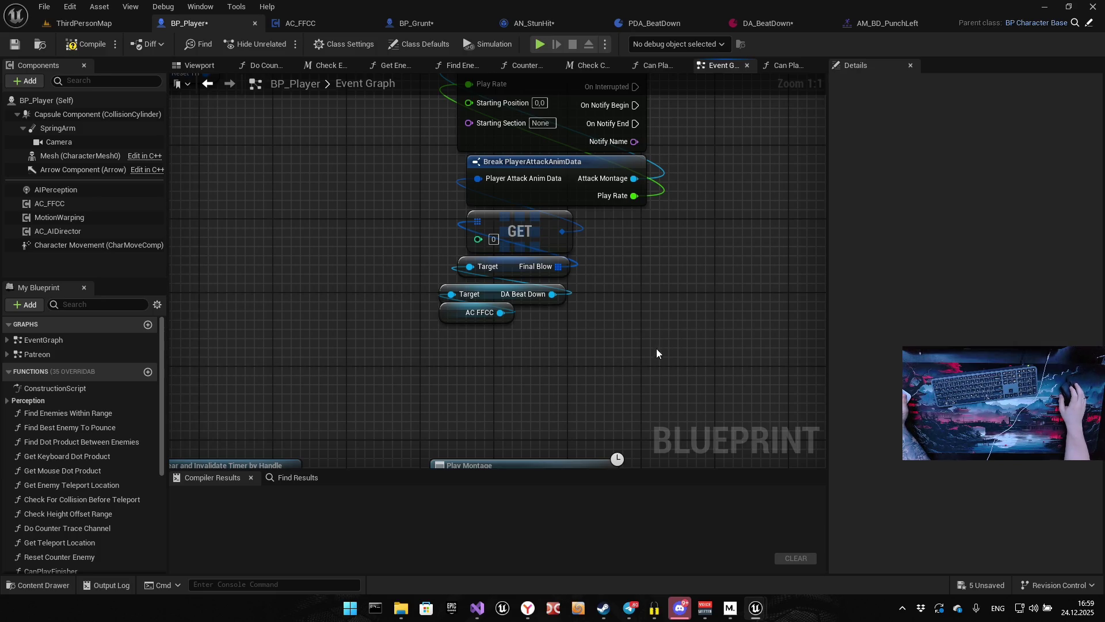
{"action": "left_click_drag", "start_coordinate": [644, 352], "coordinate": [558, 307]}
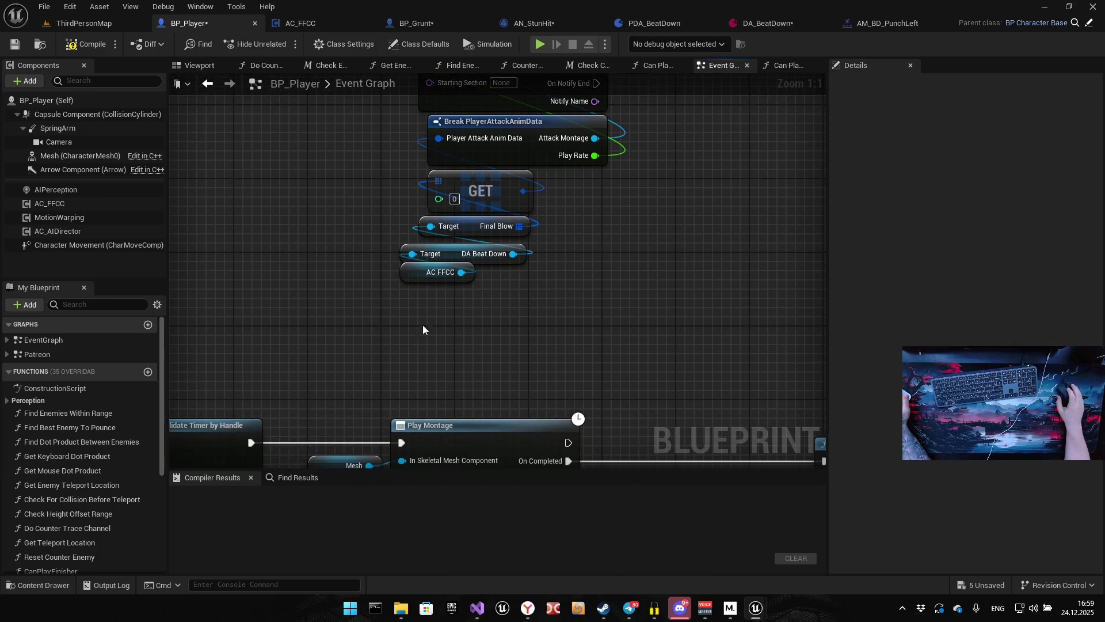
{"action": "mouse_move", "coordinate": [417, 304]}
{"action": "left_mouse_down"}
{"action": "mouse_move", "coordinate": [477, 260]}
{"action": "mouse_move", "coordinate": [527, 245]}
{"action": "mouse_move", "coordinate": [530, 214]}
{"action": "left_mouse_up"}
{"action": "left_click_drag", "start_coordinate": [463, 229], "coordinate": [454, 299]}
{"action": "left_click", "coordinate": [649, 291]}
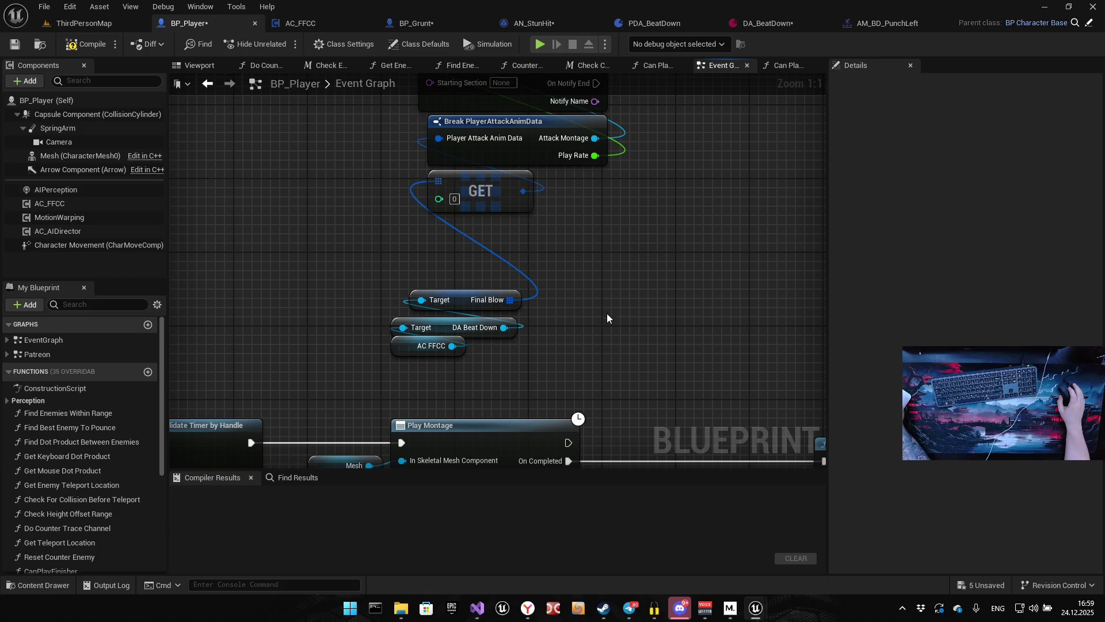
Add a Random Array Item on Final Blow feeding a Break PlayerAttackAnimData node.
{"action": "left_click_drag", "start_coordinate": [511, 300], "coordinate": [661, 274]}
{"action": "type", "text": "rando"}
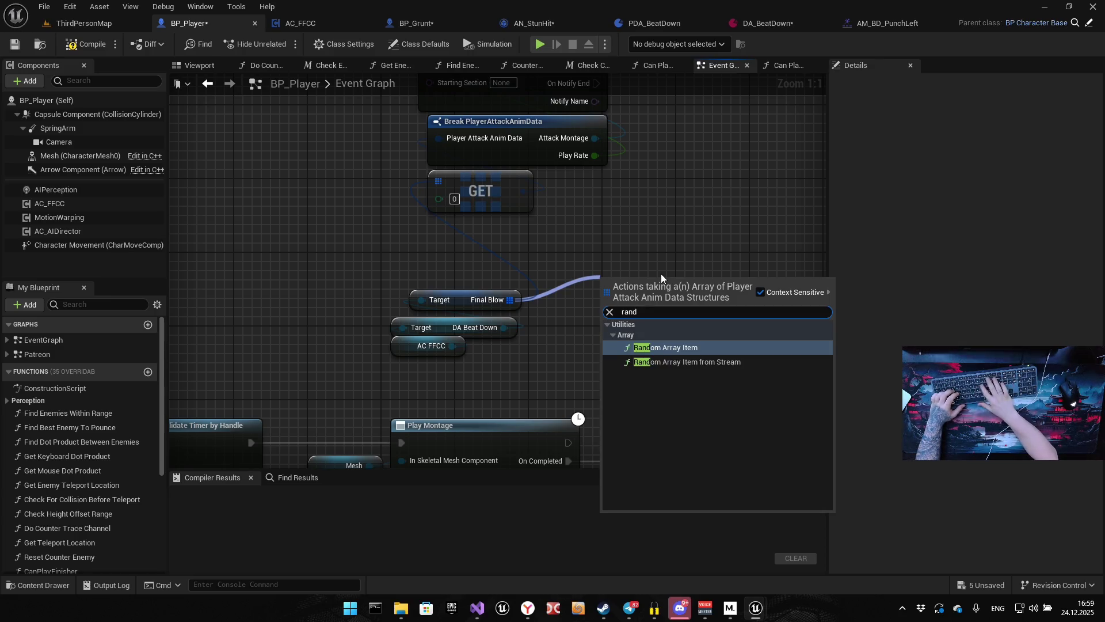
{"action": "key", "text": "Return"}
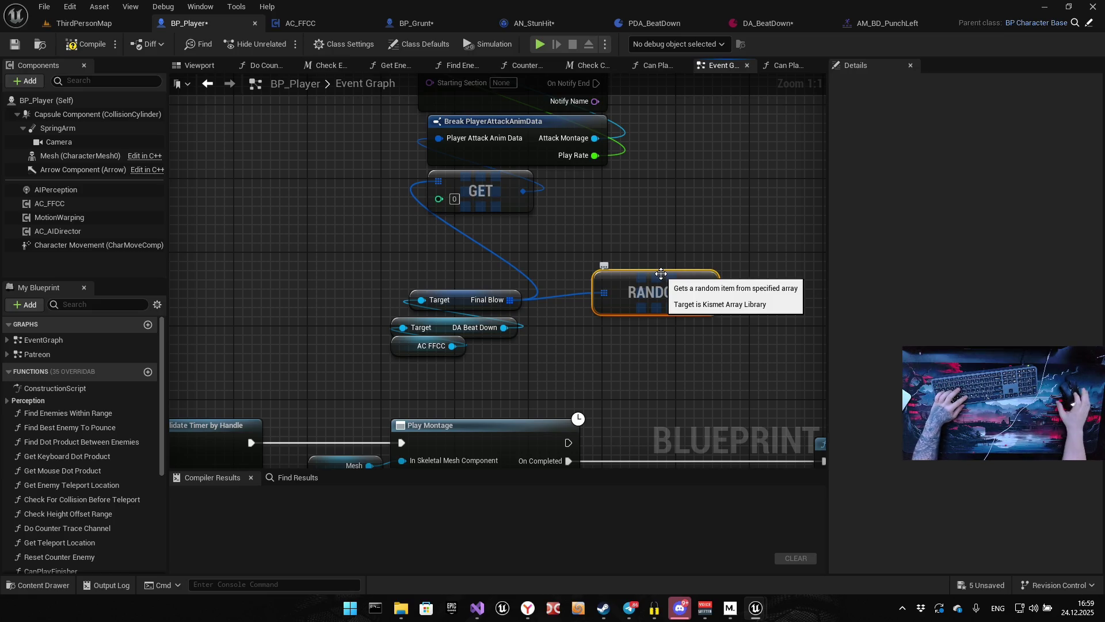
{"action": "left_click_drag", "start_coordinate": [706, 285], "coordinate": [758, 241]}
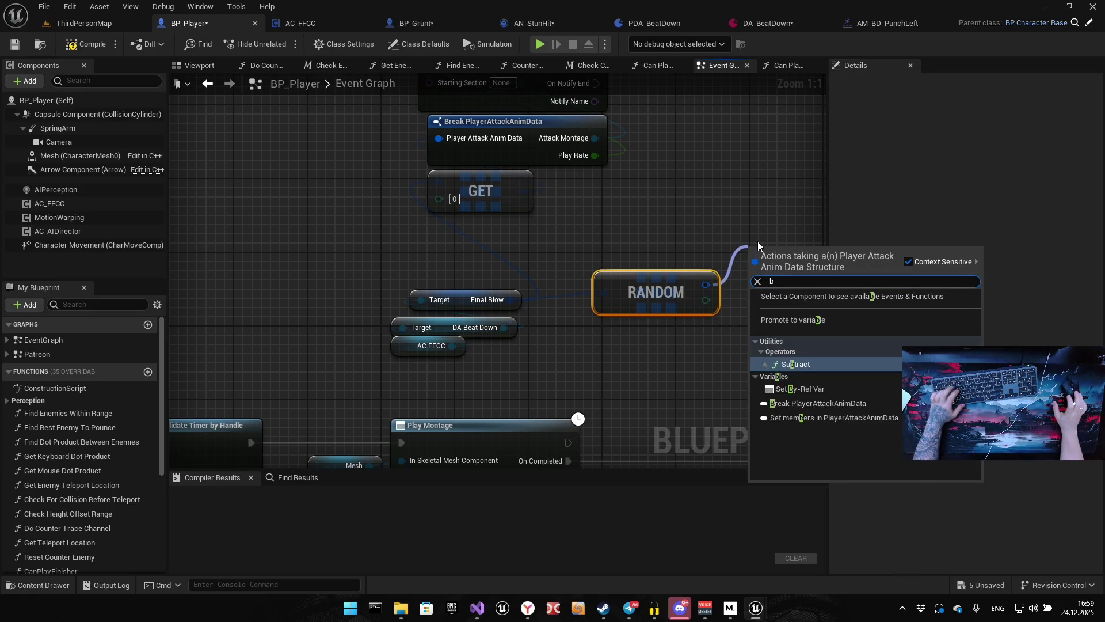
{"action": "type", "text": "break"}
{"action": "key", "text": "Return"}
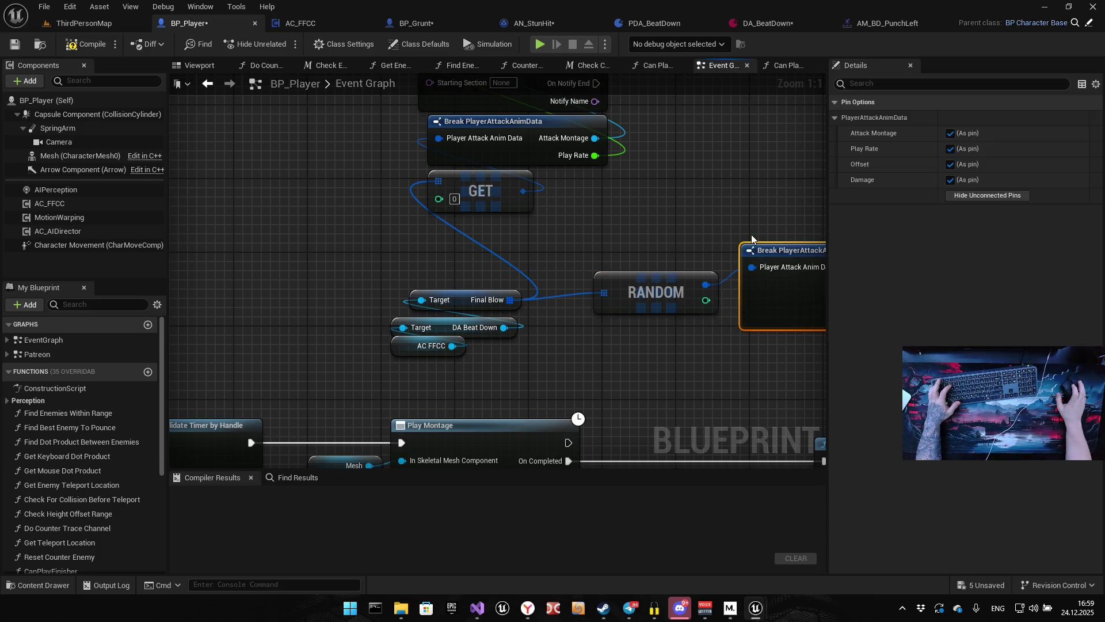
{"action": "left_click_drag", "start_coordinate": [752, 239], "coordinate": [540, 256]}
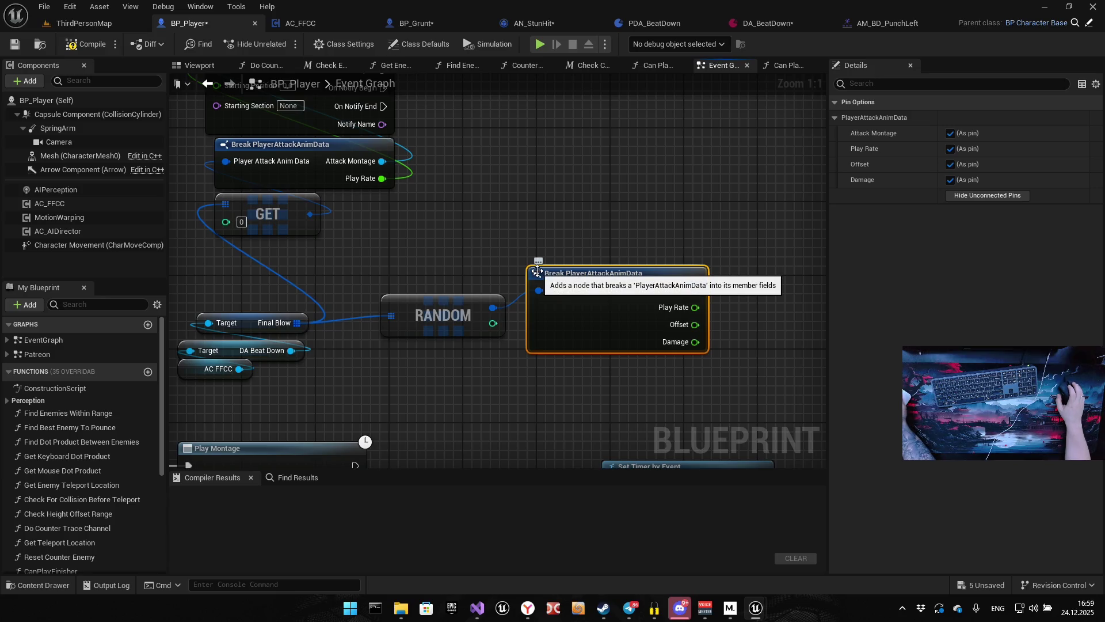
Delete the old GET and Break PlayerAttackAnimData nodes from the copied chain.
{"action": "left_click_drag", "start_coordinate": [537, 272], "coordinate": [601, 348]}
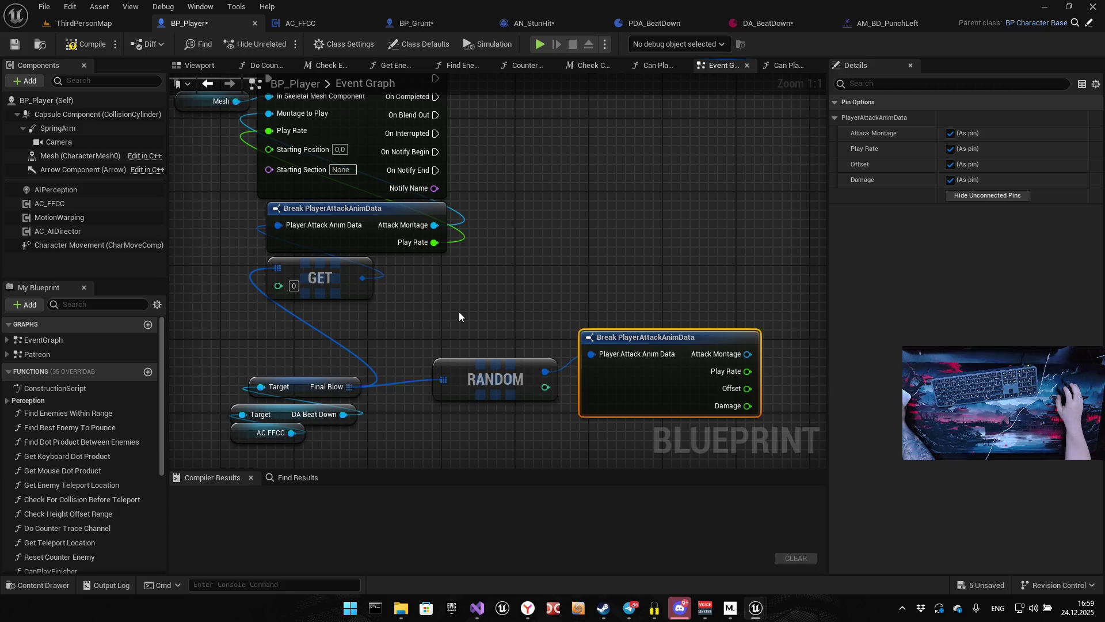
{"action": "left_click", "coordinate": [319, 282]}
{"action": "key", "text": "Delete"}
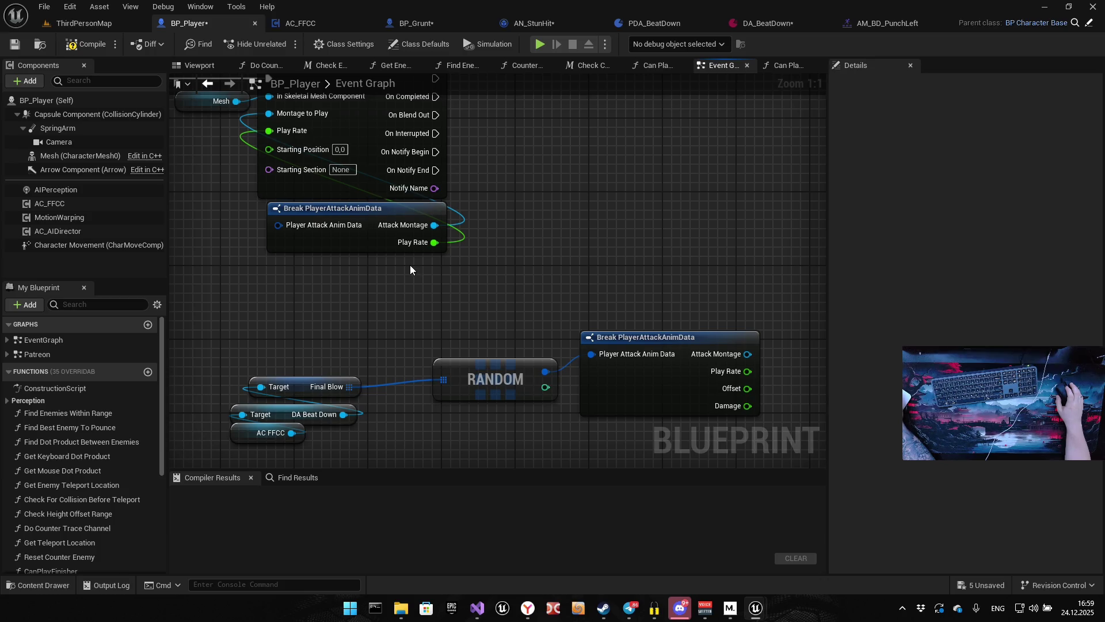
{"action": "mouse_move", "coordinate": [407, 245]}
{"action": "left_mouse_down"}
{"action": "mouse_move", "coordinate": [545, 331]}
{"action": "mouse_move", "coordinate": [526, 316]}
{"action": "mouse_move", "coordinate": [427, 308]}
{"action": "left_mouse_up"}
{"action": "left_click_drag", "start_coordinate": [359, 359], "coordinate": [394, 291]}
{"action": "key", "text": "Delete"}
{"action": "left_click_drag", "start_coordinate": [533, 372], "coordinate": [469, 332]}
{"action": "mouse_move", "coordinate": [568, 385]}
{"action": "left_mouse_down"}
{"action": "mouse_move", "coordinate": [284, 246]}
{"action": "mouse_move", "coordinate": [339, 280]}
{"action": "left_mouse_up"}
{"action": "key", "text": "Escape"}
Arrange the new break, RANDOM and getters under Play Montage, wiring Attack Montage and Play Rate in.
{"action": "mouse_move", "coordinate": [633, 363]}
{"action": "left_mouse_down"}
{"action": "mouse_move", "coordinate": [485, 286]}
{"action": "mouse_move", "coordinate": [310, 233]}
{"action": "left_mouse_up"}
{"action": "mouse_move", "coordinate": [558, 234]}
{"action": "left_mouse_down"}
{"action": "mouse_move", "coordinate": [593, 240]}
{"action": "mouse_move", "coordinate": [610, 320]}
{"action": "left_mouse_up"}
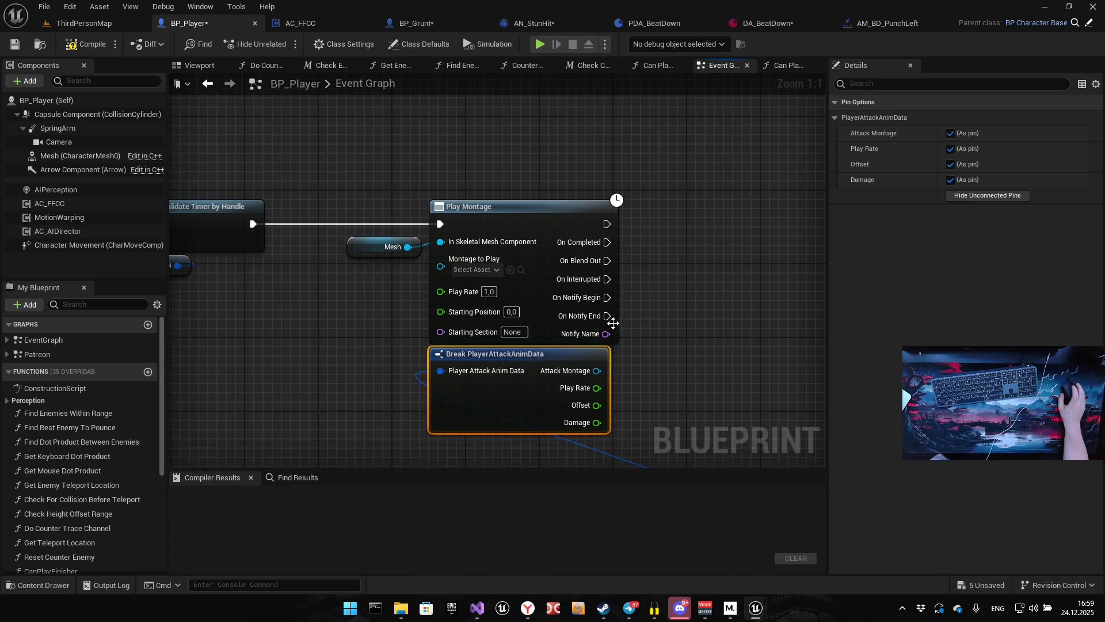
{"action": "left_click_drag", "start_coordinate": [639, 440], "coordinate": [644, 254]}
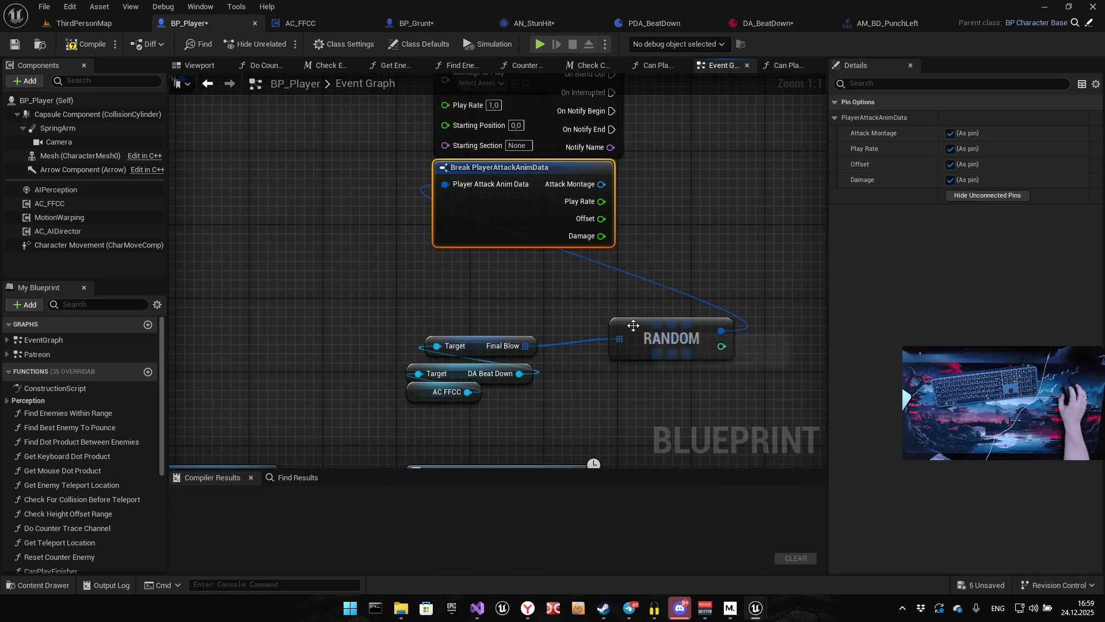
{"action": "left_click_drag", "start_coordinate": [634, 326], "coordinate": [458, 252]}
{"action": "left_click_drag", "start_coordinate": [441, 423], "coordinate": [499, 309]}
{"action": "left_click", "coordinate": [594, 291]}
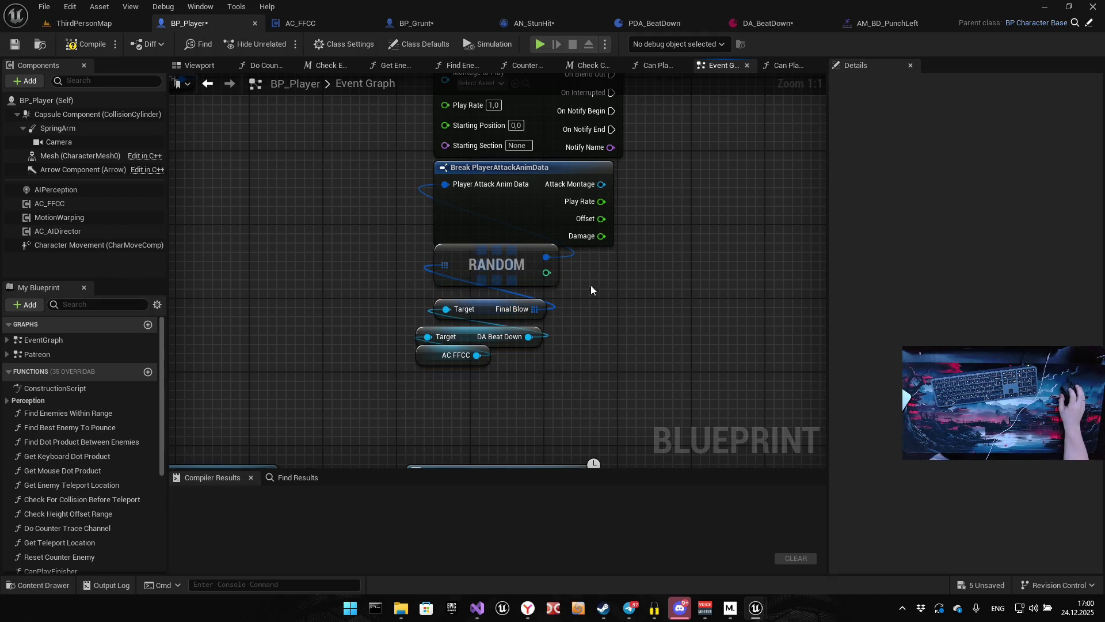
{"action": "left_click_drag", "start_coordinate": [594, 291], "coordinate": [603, 451]}
{"action": "left_click_drag", "start_coordinate": [605, 371], "coordinate": [482, 256]}
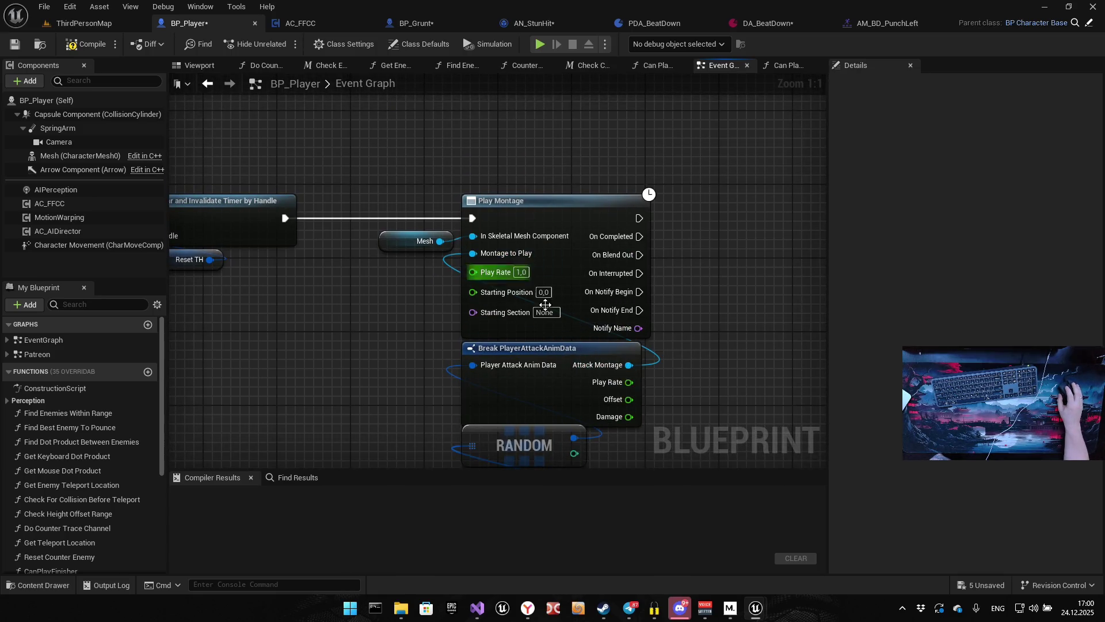
{"action": "mouse_move", "coordinate": [616, 383]}
{"action": "left_mouse_down"}
{"action": "mouse_move", "coordinate": [487, 294]}
{"action": "mouse_move", "coordinate": [492, 272]}
{"action": "left_mouse_up"}
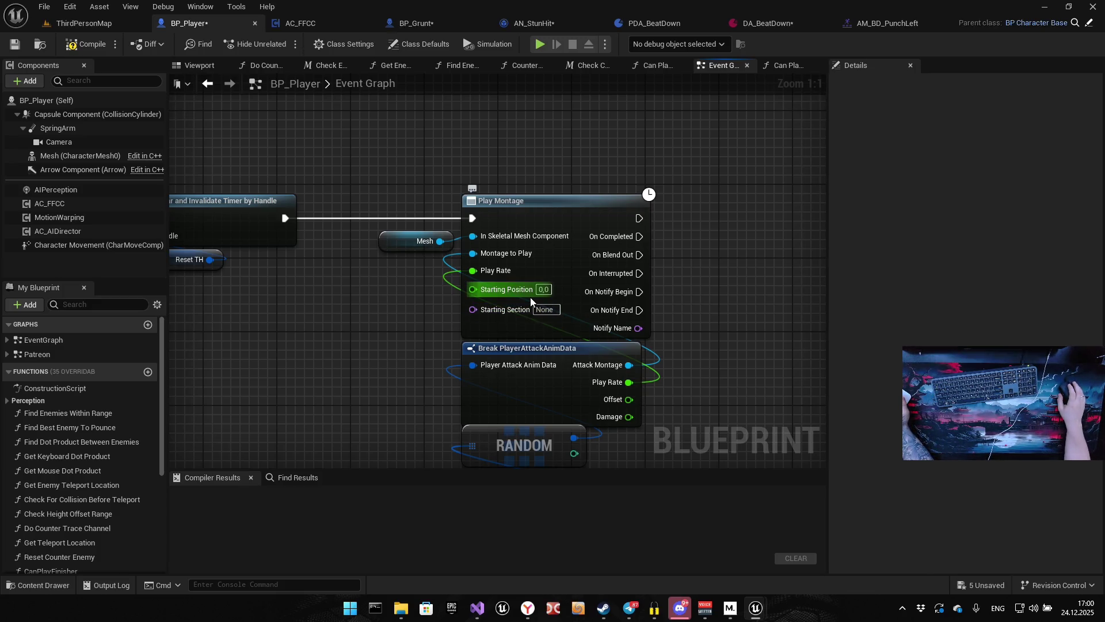
Line up the AC FFCC and DA Beat Down nodes under Final Blow.
{"action": "left_click_drag", "start_coordinate": [677, 369], "coordinate": [636, 258]}
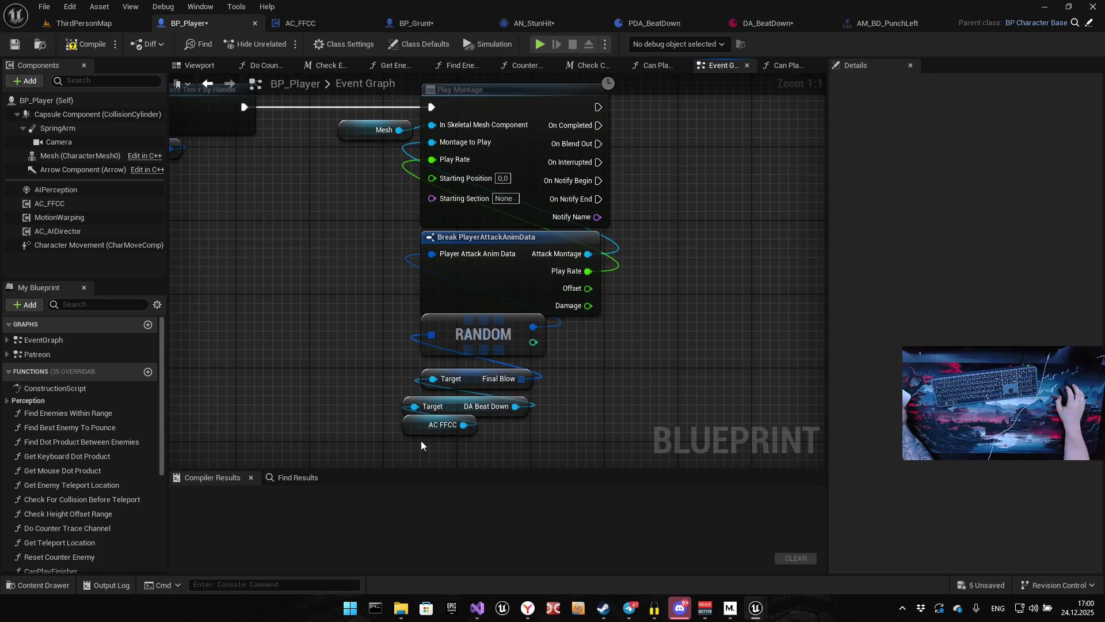
{"action": "left_click_drag", "start_coordinate": [428, 430], "coordinate": [473, 407]}
{"action": "left_click", "coordinate": [454, 407], "text": "ctrl"}
{"action": "left_click", "coordinate": [599, 371]}
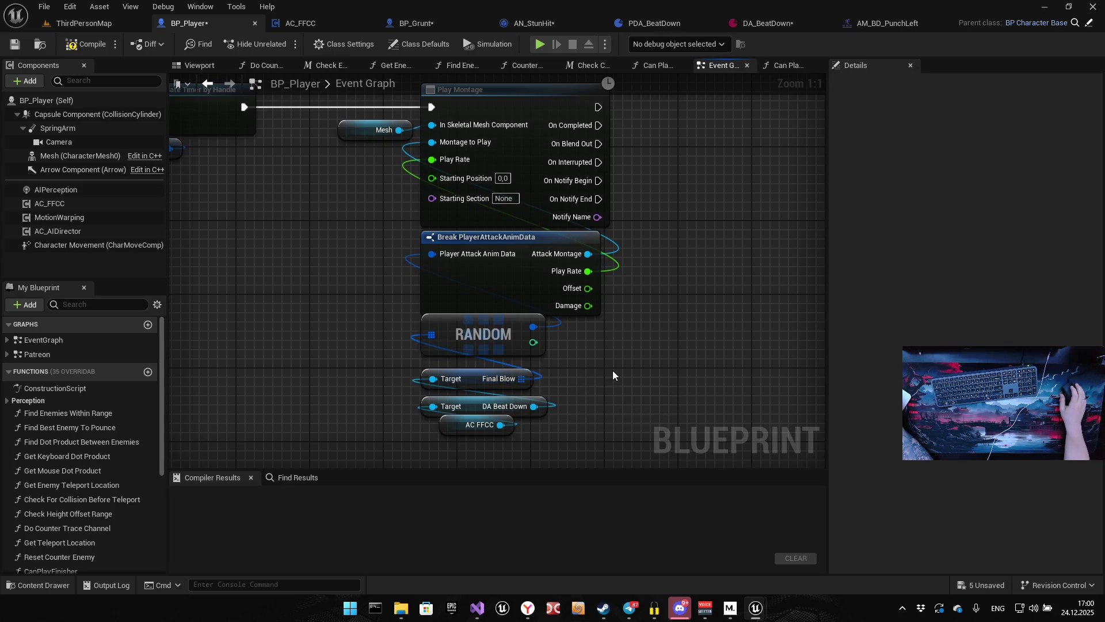
Wire the upper Play Montage's On Completed pin into Set Timer by Event's exec input.
{"action": "scroll", "coordinate": [641, 326], "scroll_direction": "down", "scroll_amount": 3}
{"action": "mouse_move", "coordinate": [558, 304]}
{"action": "left_mouse_down"}
{"action": "mouse_move", "coordinate": [471, 239]}
{"action": "mouse_move", "coordinate": [428, 237]}
{"action": "left_mouse_up"}
{"action": "left_click_drag", "start_coordinate": [406, 102], "coordinate": [563, 410]}
{"action": "left_click_drag", "start_coordinate": [588, 323], "coordinate": [479, 160]}
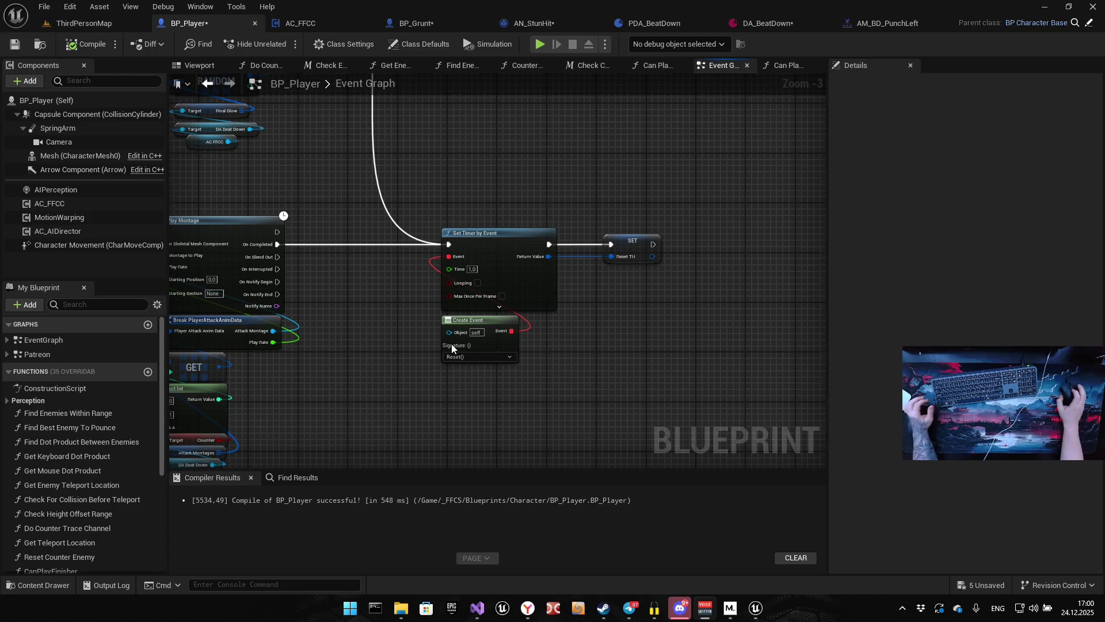
{"action": "scroll", "coordinate": [452, 343], "scroll_direction": "down", "scroll_amount": 4}
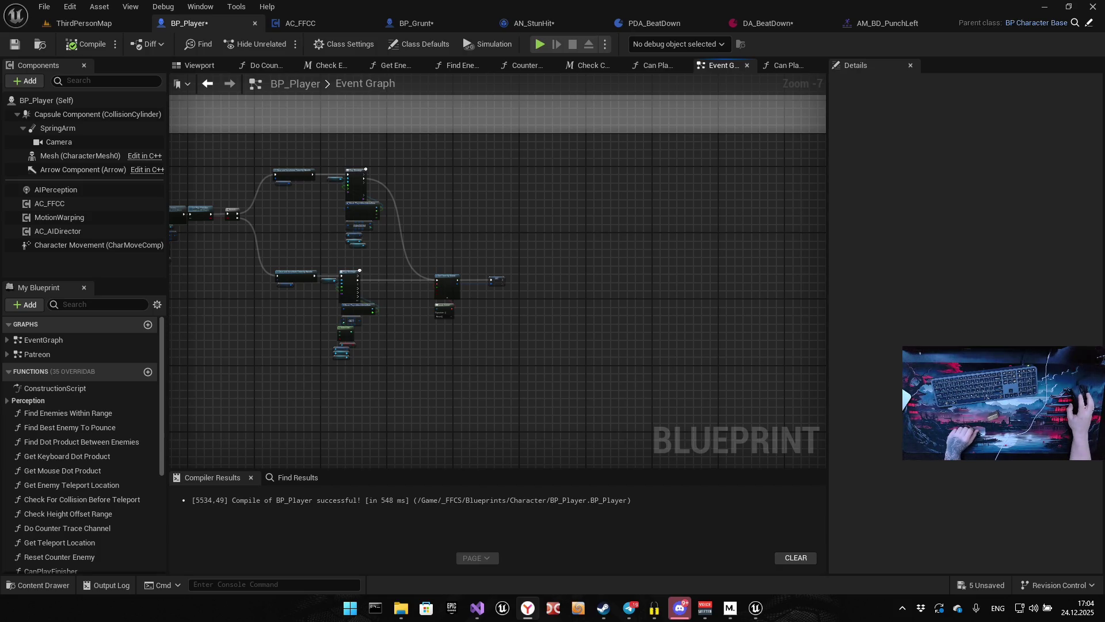
{"action": "left_click", "coordinate": [847, 434]}
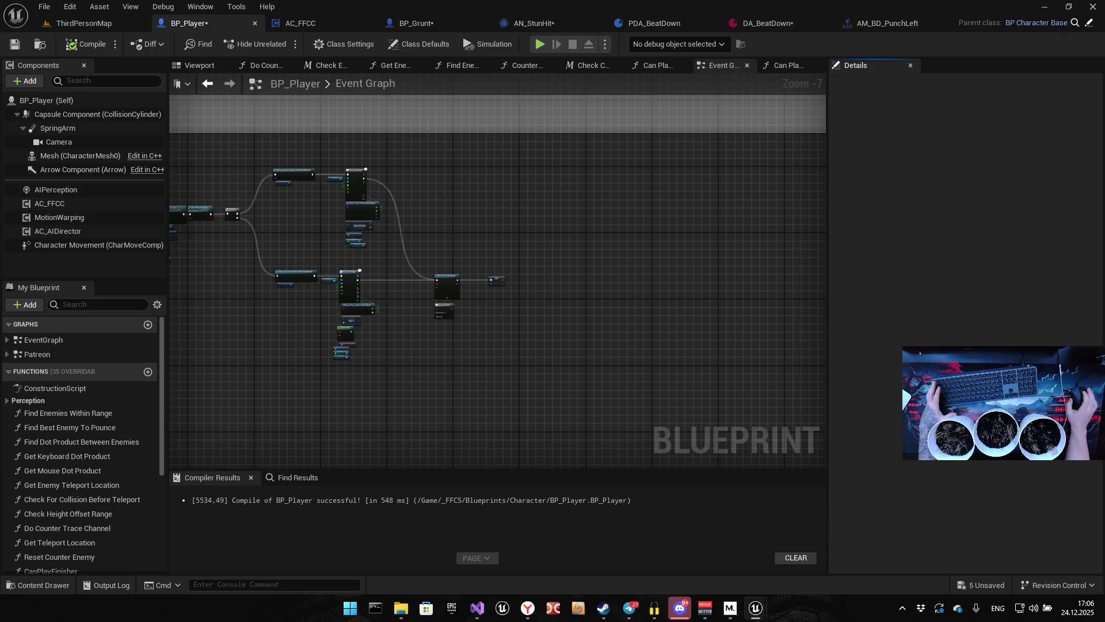
{"action": "key", "text": "alt+Tab"}
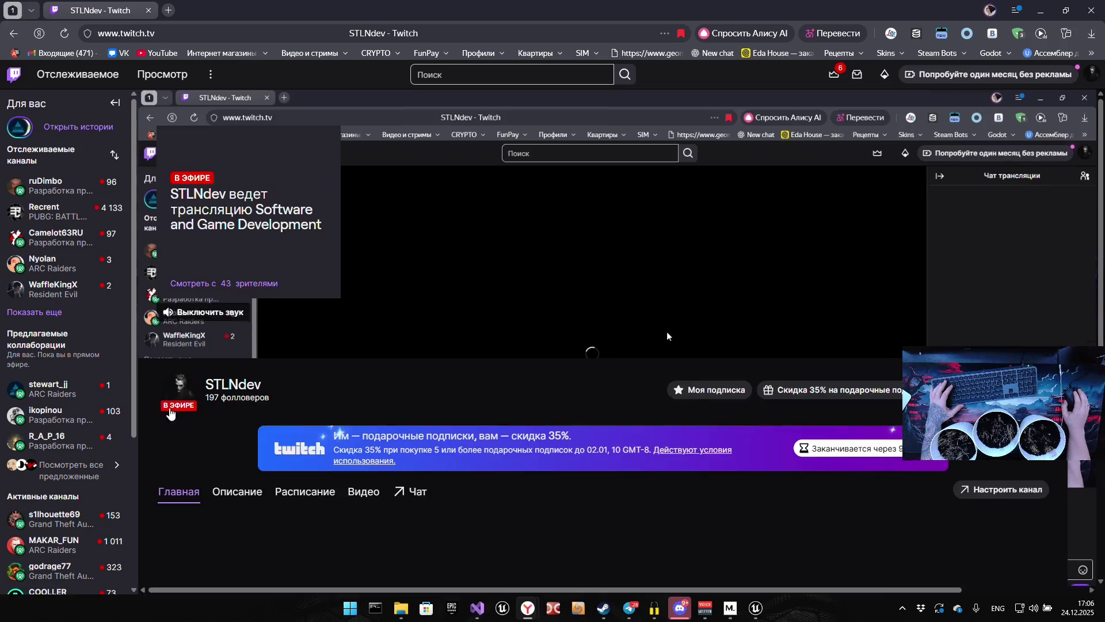
From the channel's Videos list, play the 'Обзор посылки… и посадка укропа' past broadcast.
{"action": "scroll", "coordinate": [276, 413], "scroll_direction": "down", "scroll_amount": 4}
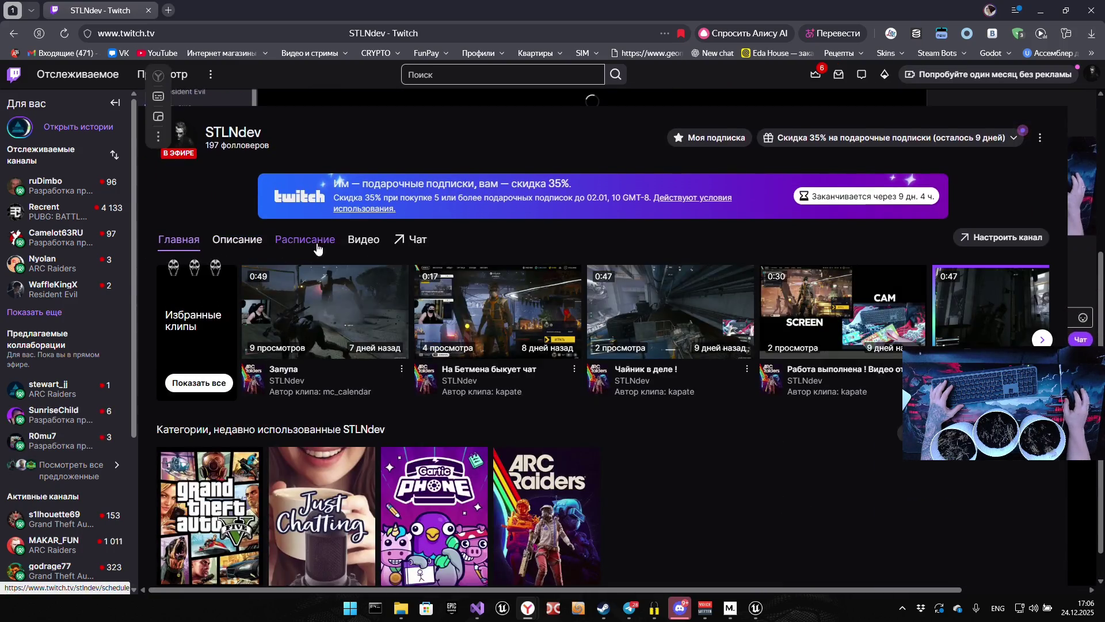
{"action": "left_click", "coordinate": [363, 241]}
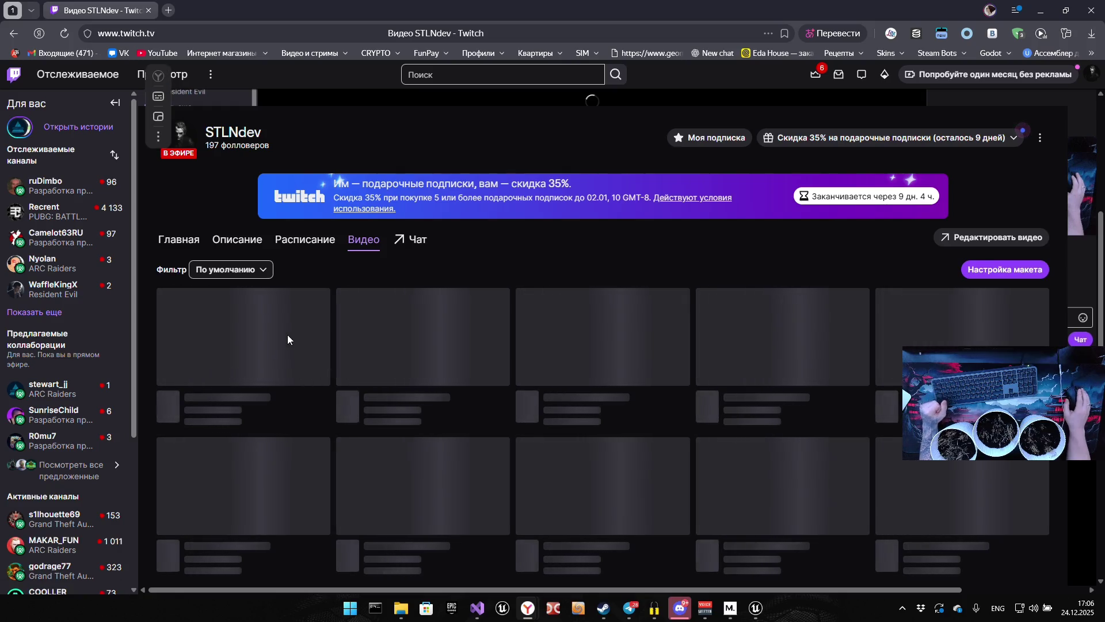
{"action": "scroll", "coordinate": [340, 385], "scroll_direction": "down", "scroll_amount": 5}
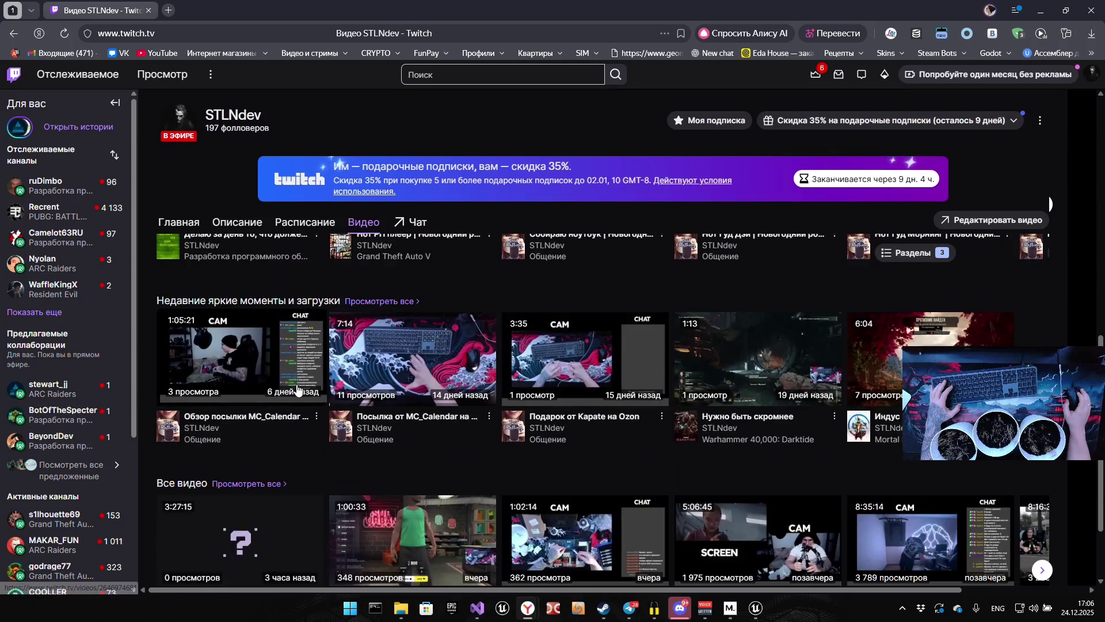
{"action": "left_click", "coordinate": [229, 343]}
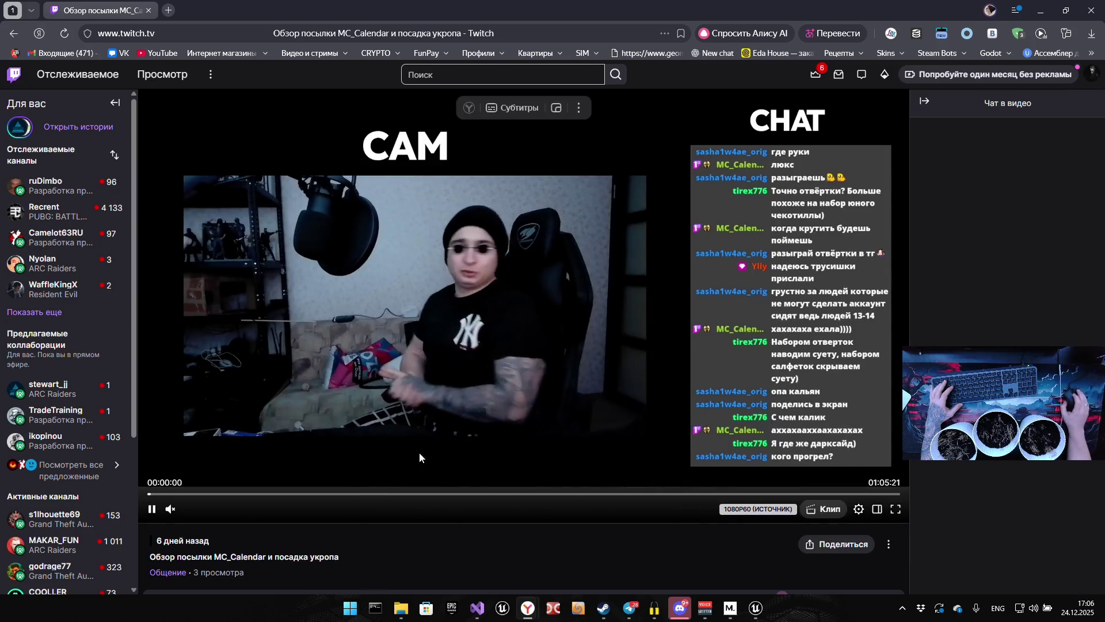
Start the stream replay with sound and skip ahead through it to about 47 minutes.
{"action": "left_click", "coordinate": [170, 509]}
{"action": "left_click", "coordinate": [496, 494]}
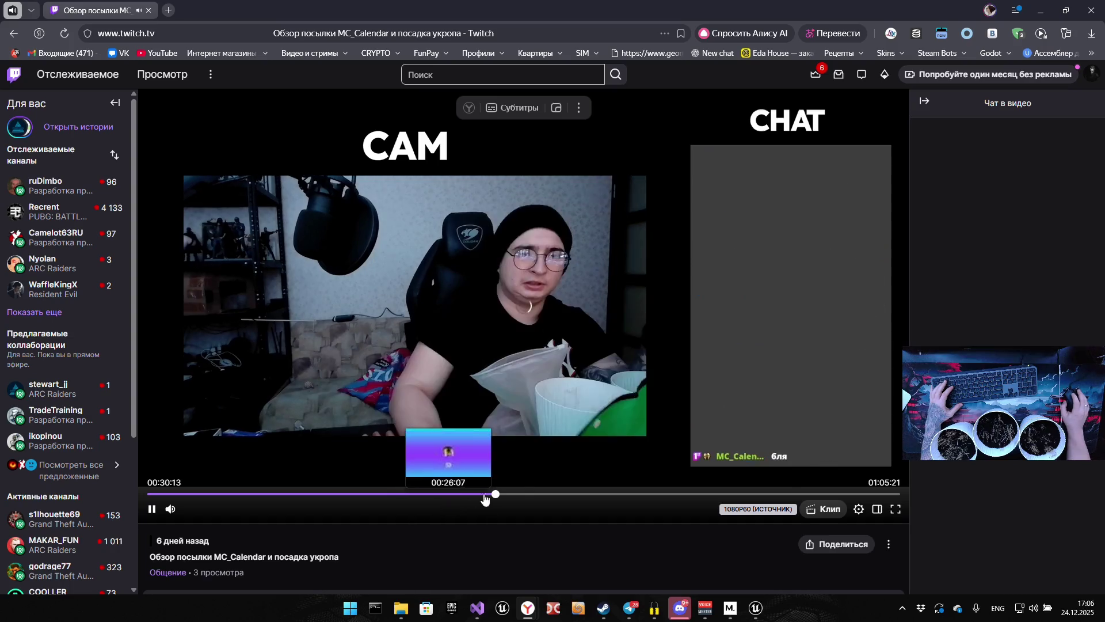
{"action": "left_click", "coordinate": [393, 495]}
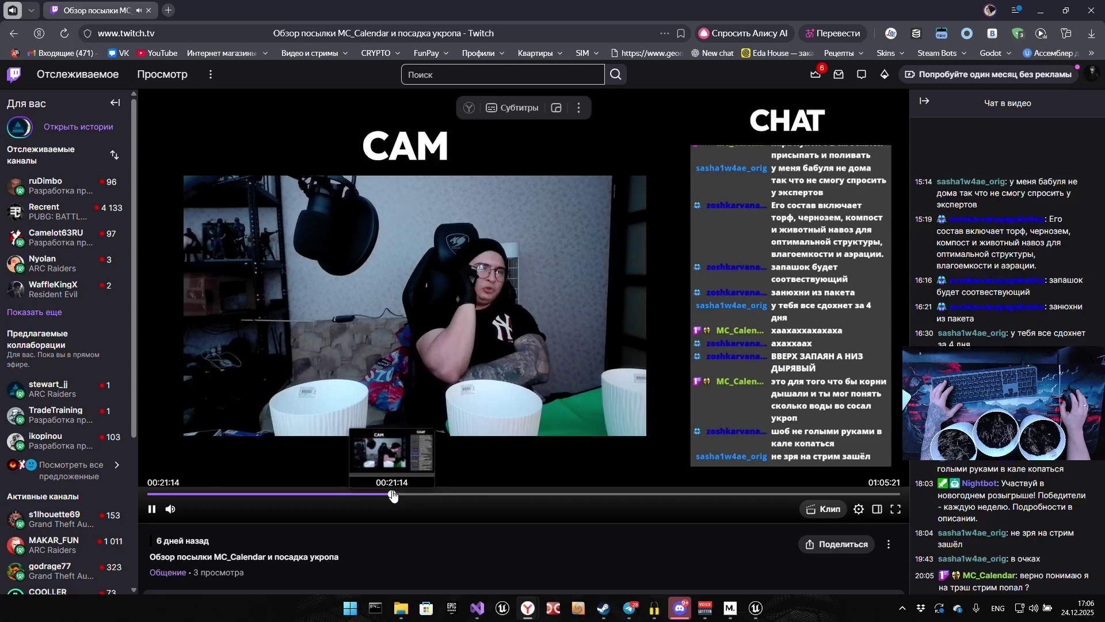
{"action": "left_click", "coordinate": [418, 495]}
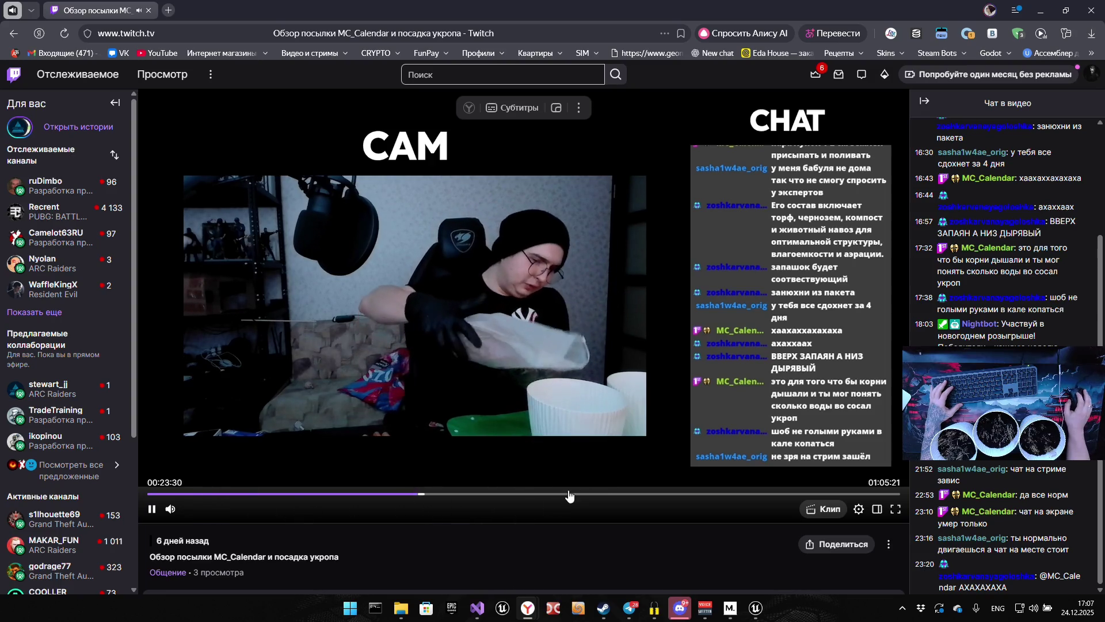
{"action": "left_click", "coordinate": [517, 495]}
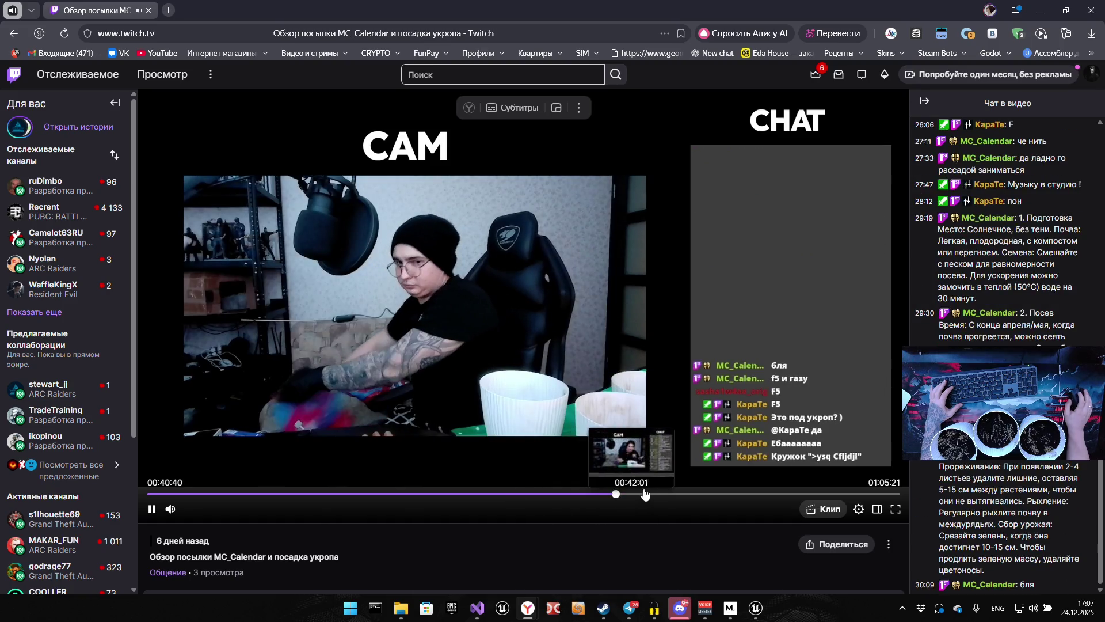
{"action": "left_click", "coordinate": [616, 494]}
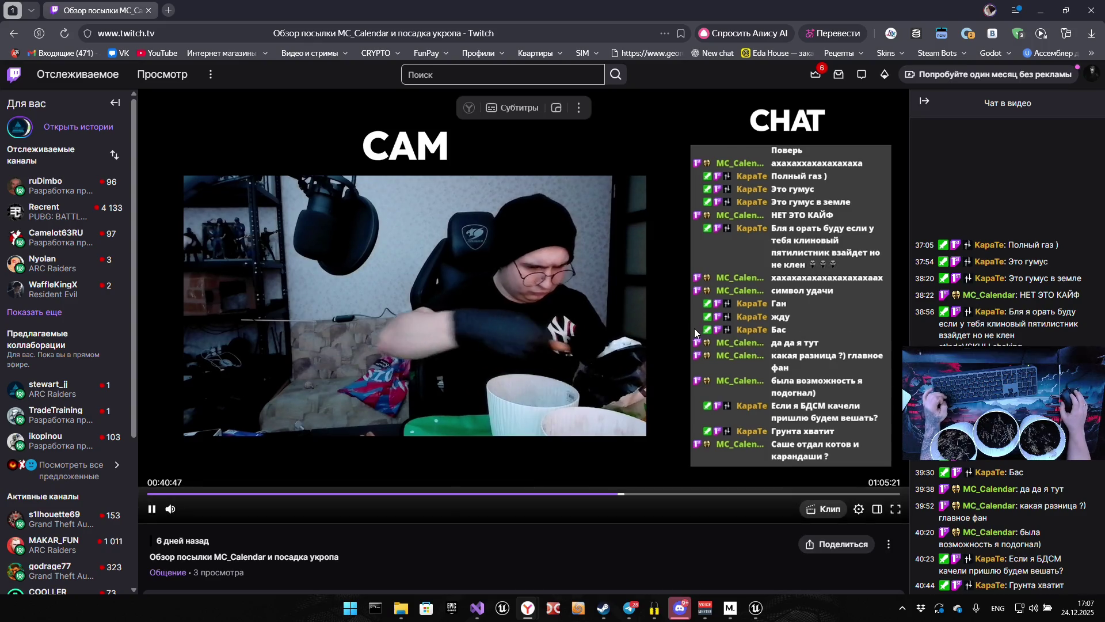
{"action": "mouse_move", "coordinate": [189, 519]}
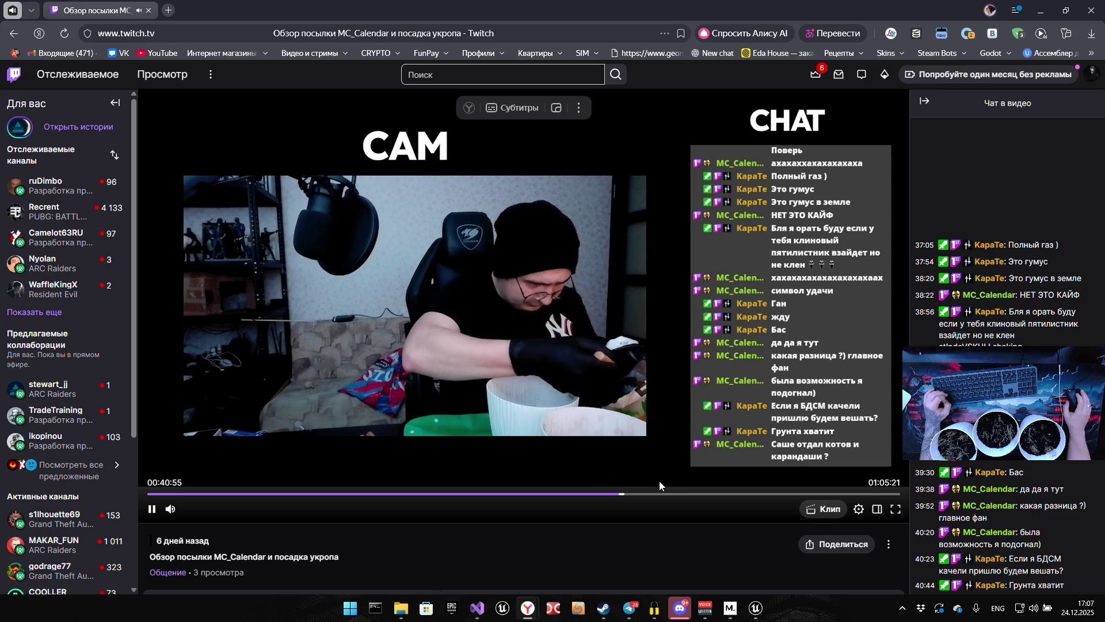
{"action": "left_click", "coordinate": [678, 495]}
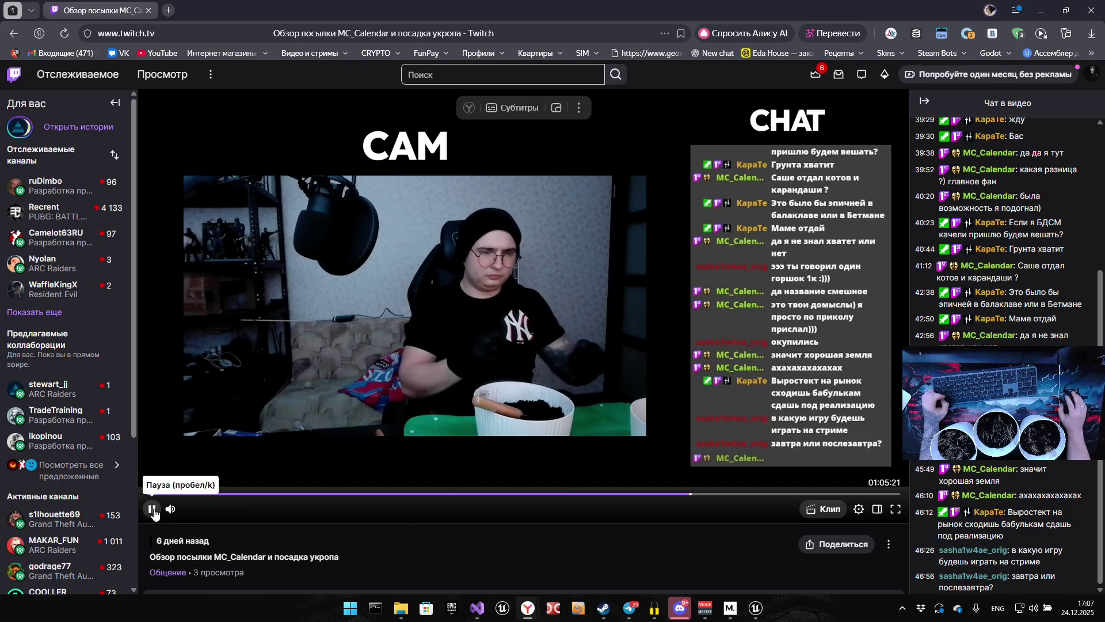
Keep advancing the replay past 59 minutes to 1:02:33, near the end.
{"action": "left_click", "coordinate": [152, 508]}
{"action": "left_click", "coordinate": [744, 494]}
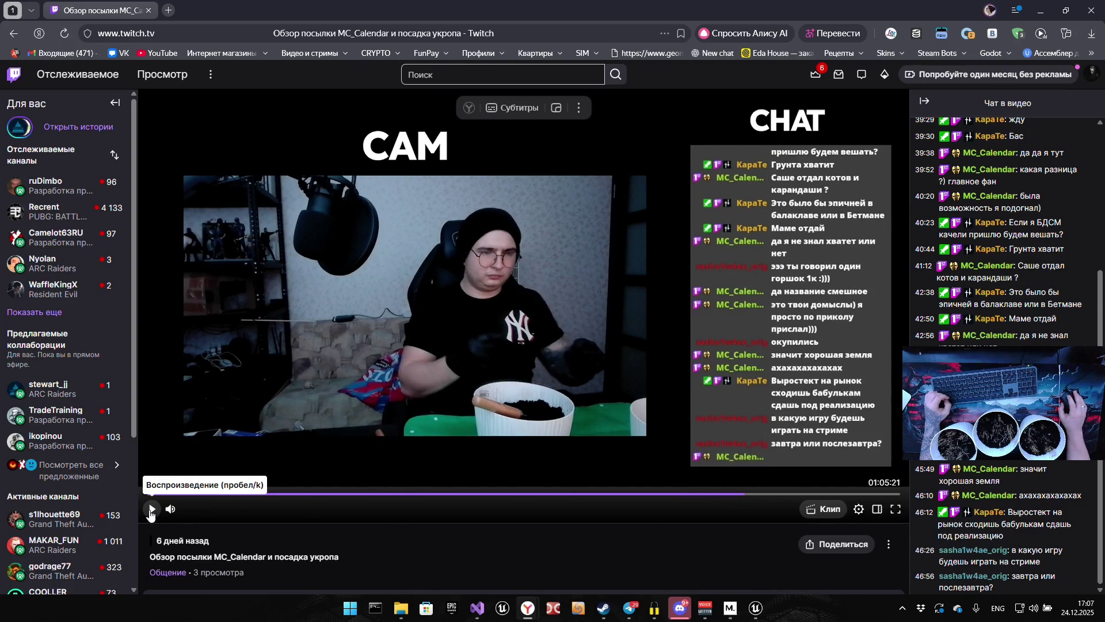
{"action": "left_click", "coordinate": [152, 509]}
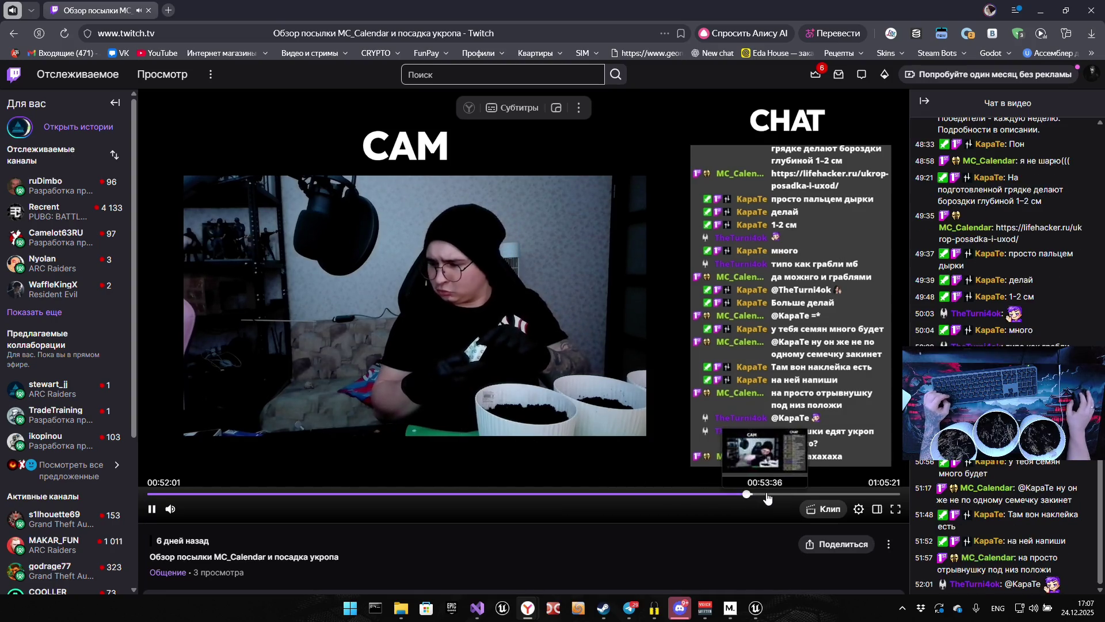
{"action": "key", "text": "Right"}
{"action": "key", "text": "Right"}
{"action": "key", "text": "Right"}
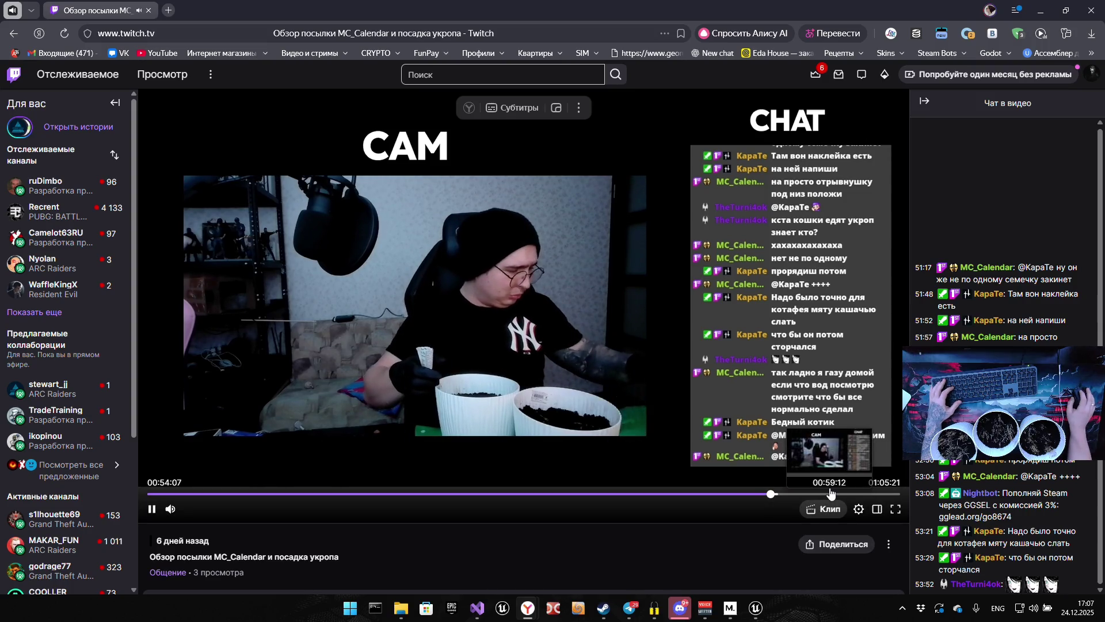
{"action": "left_click", "coordinate": [830, 494]}
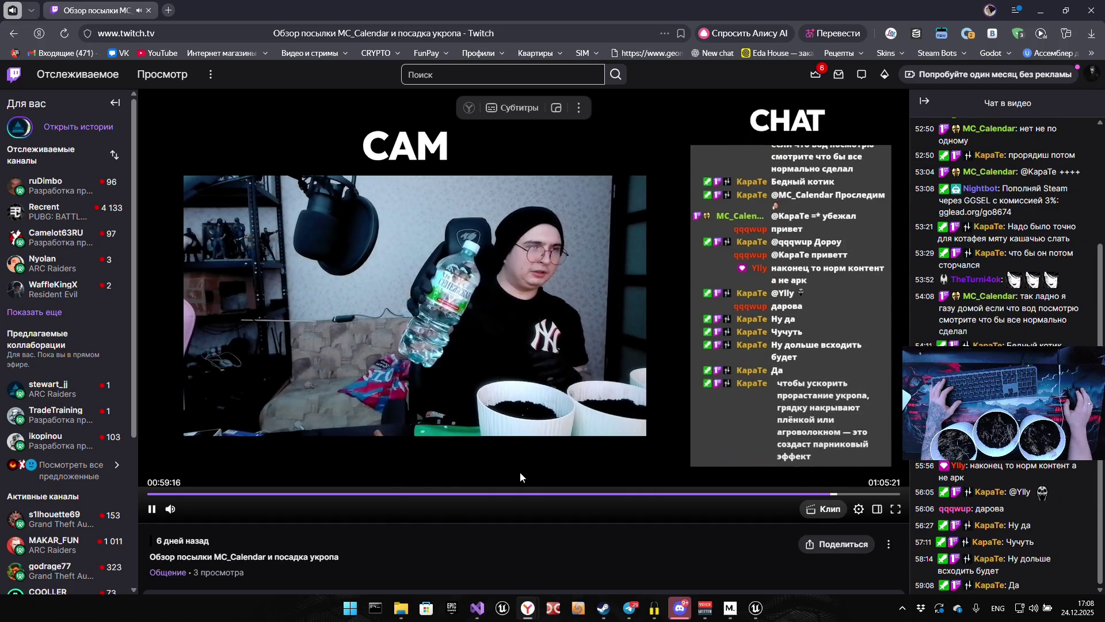
{"action": "mouse_move", "coordinate": [188, 513]}
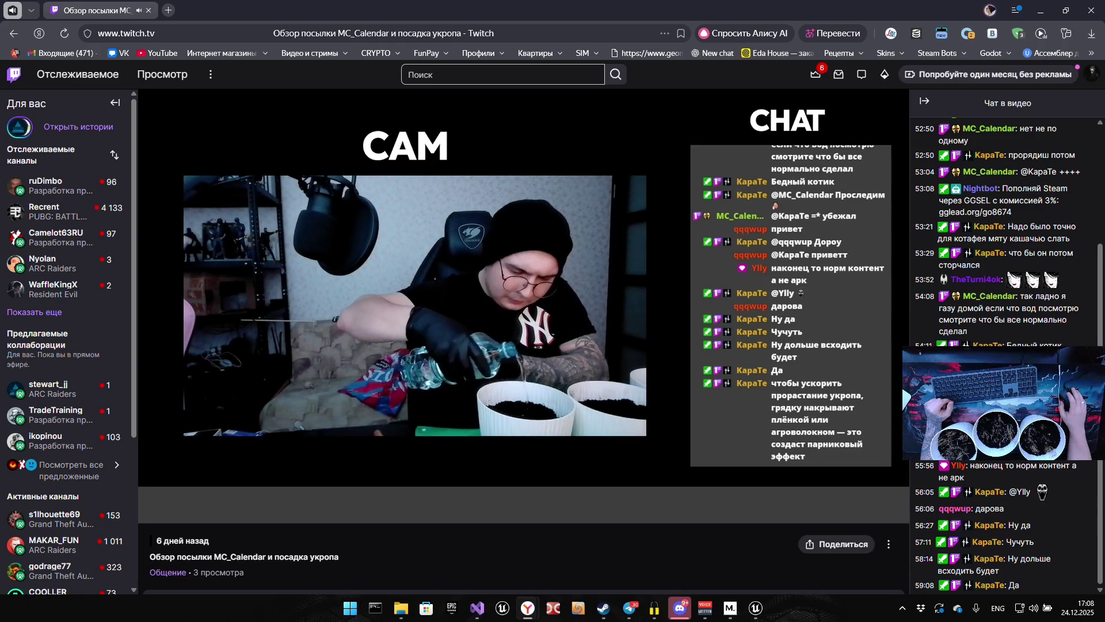
{"action": "left_click", "coordinate": [868, 494]}
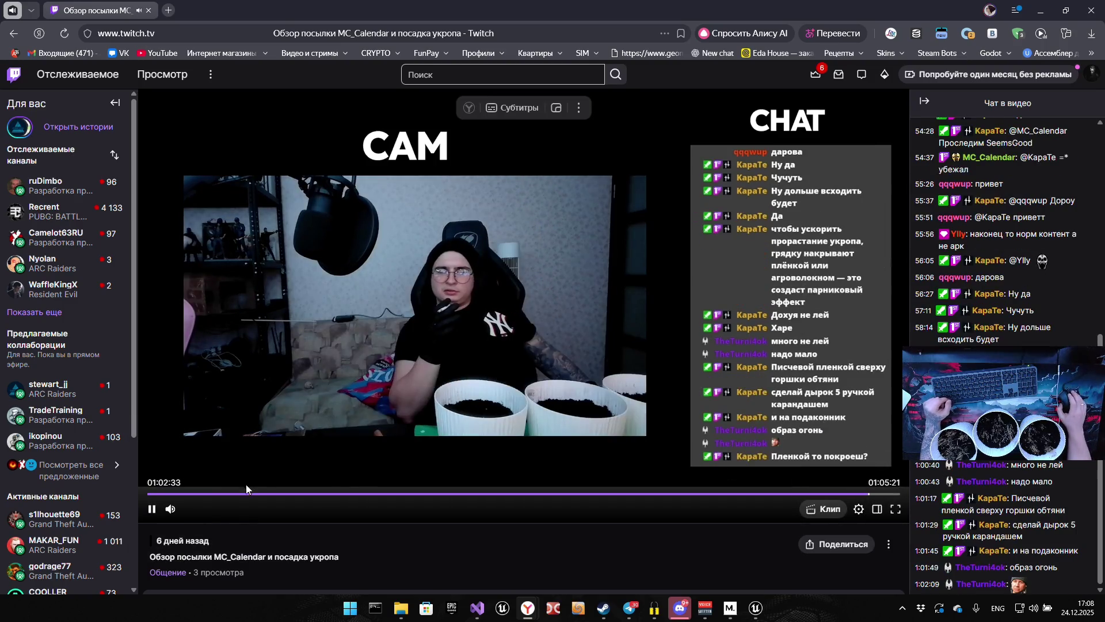
Watch the replay's final minutes, briefly in fullscreen.
{"action": "key", "text": "space"}
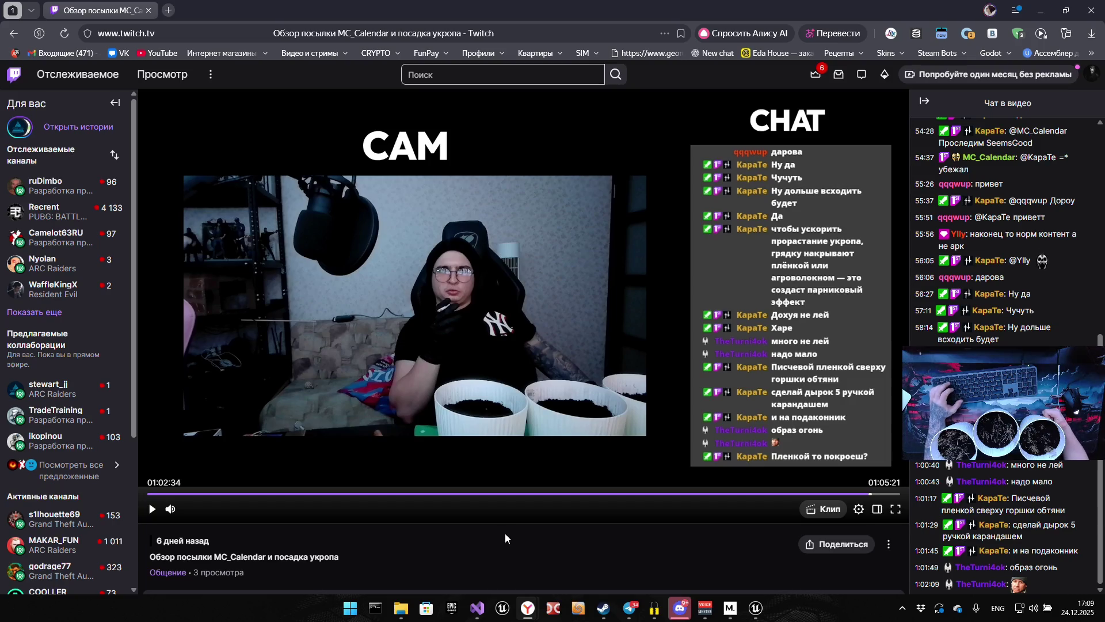
{"action": "left_click", "coordinate": [152, 509]}
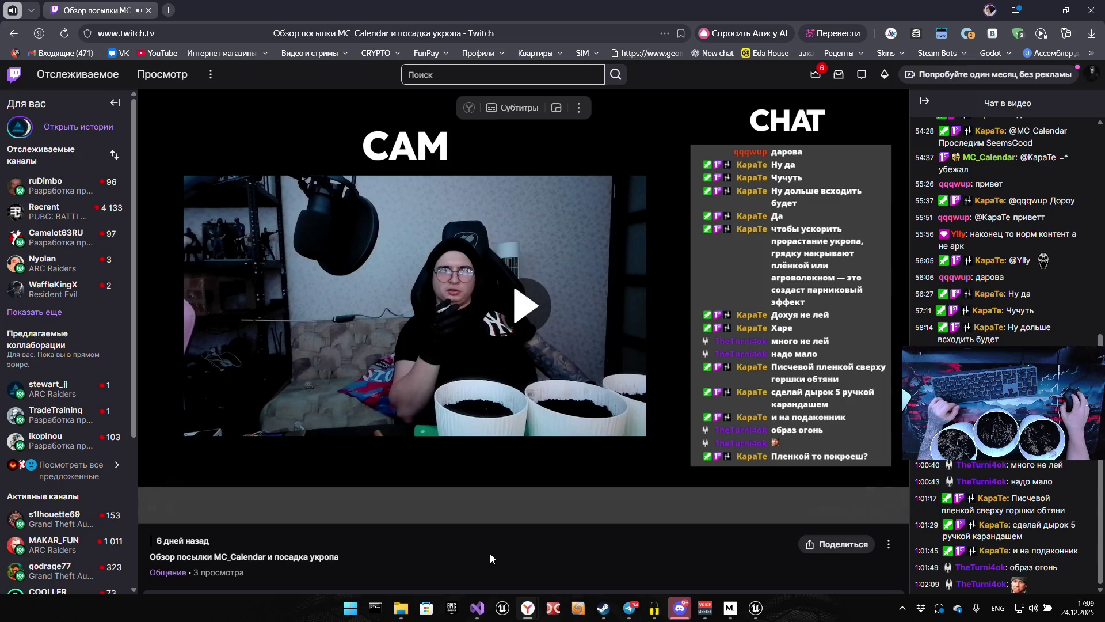
{"action": "left_click", "coordinate": [896, 506]}
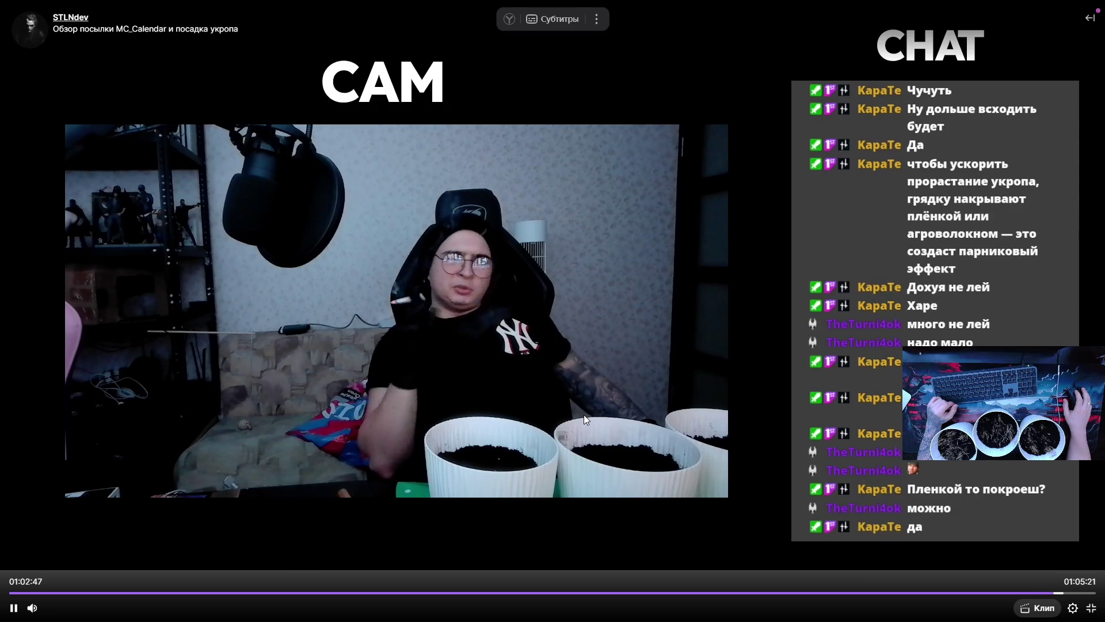
{"action": "key", "text": "Escape"}
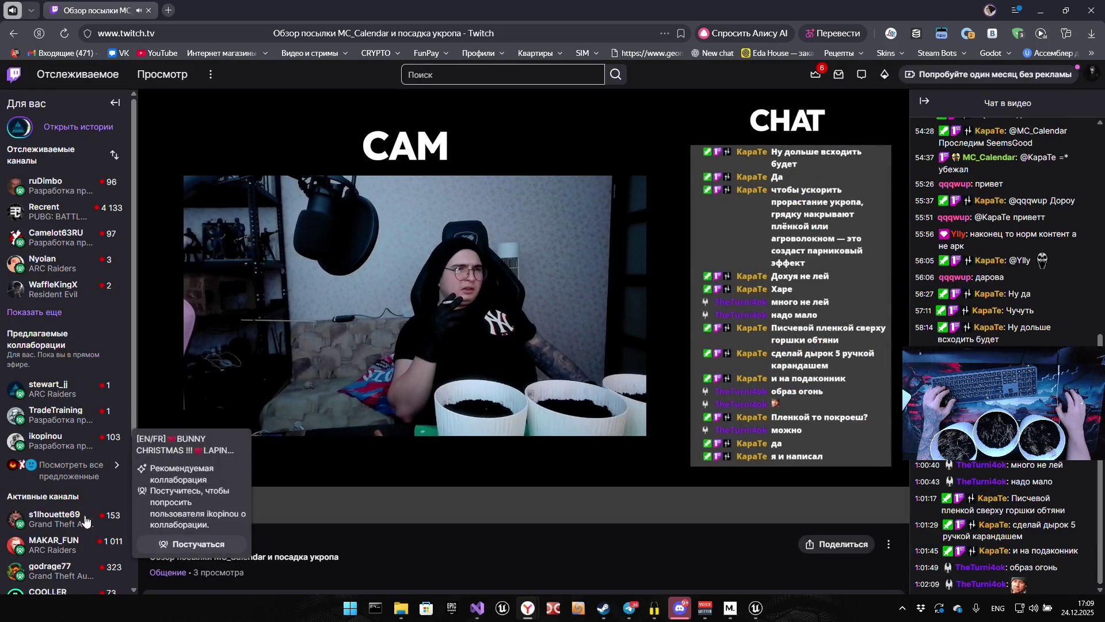
Pause the replay at 1:02:54 and close the browser to return to the BP_Player Event Graph.
{"action": "left_click", "coordinate": [154, 508]}
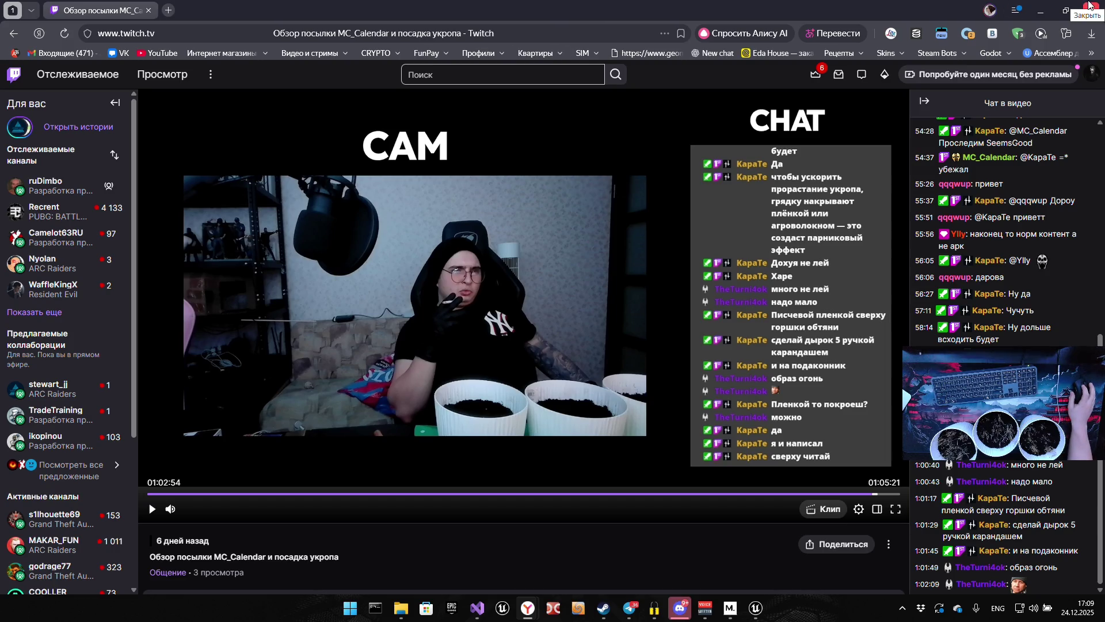
{"action": "left_click", "coordinate": [1091, 9]}
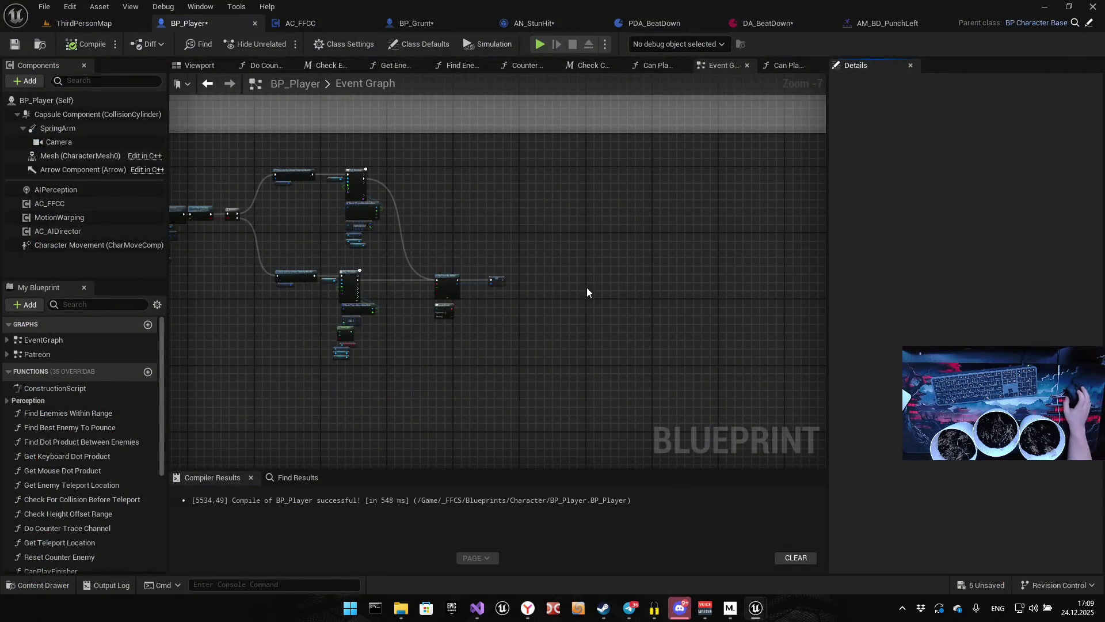
{"action": "left_click_drag", "start_coordinate": [588, 288], "coordinate": [621, 272]}
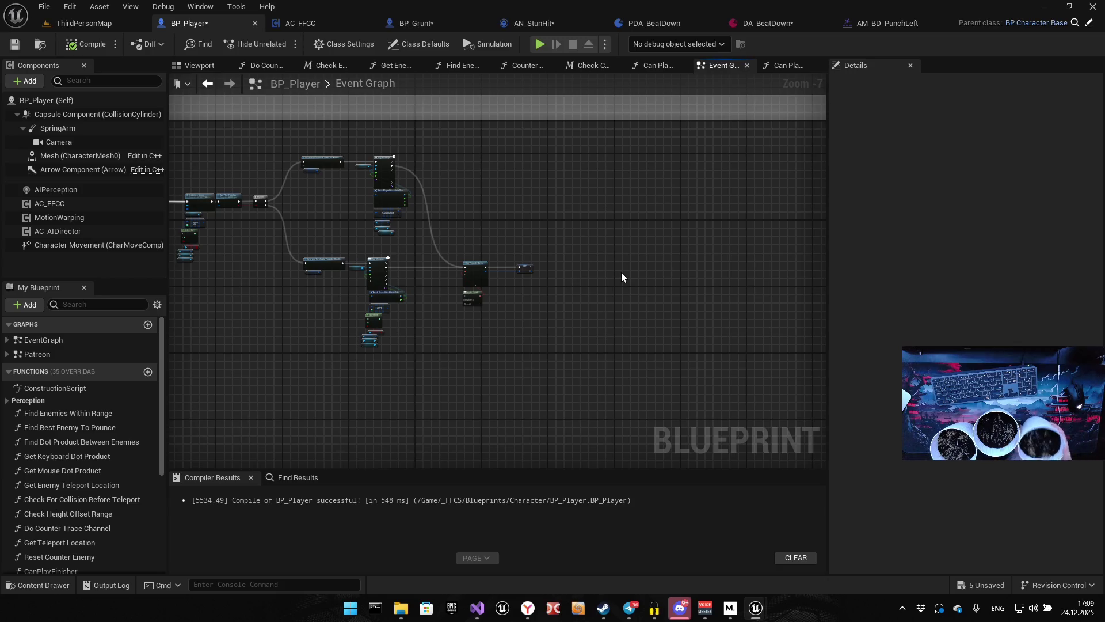
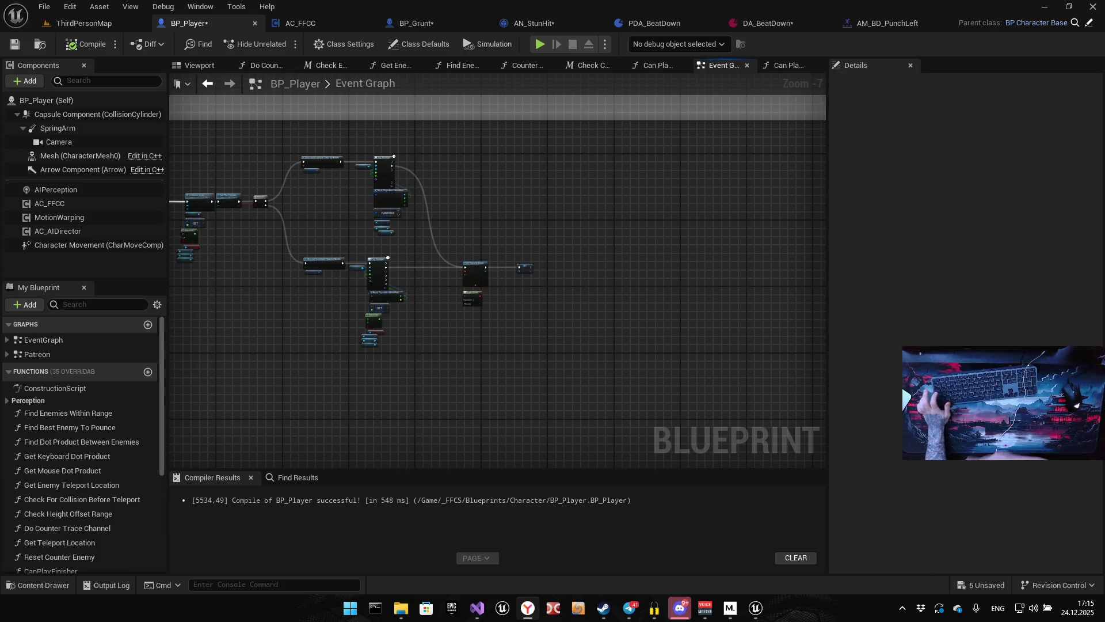
Pan BP_Player's Event Graph to review both Play Montage chains, then open the Content Drawer.
{"action": "scroll", "coordinate": [527, 351], "scroll_direction": "up", "scroll_amount": 3}
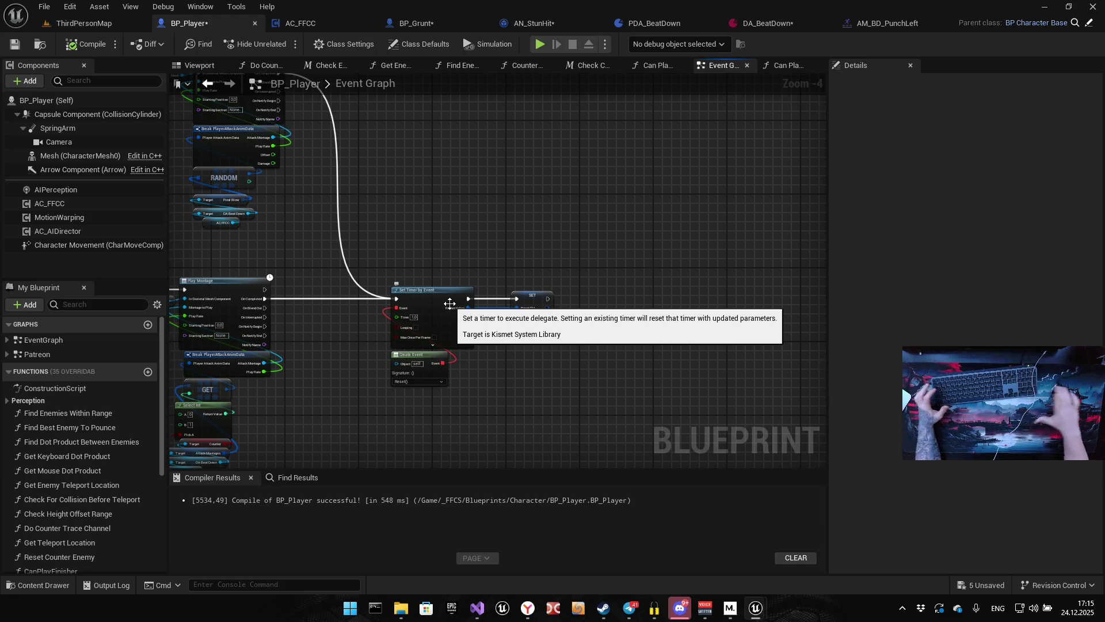
{"action": "mouse_move", "coordinate": [470, 361]}
{"action": "left_mouse_down"}
{"action": "mouse_move", "coordinate": [615, 345]}
{"action": "mouse_move", "coordinate": [412, 366]}
{"action": "left_mouse_up"}
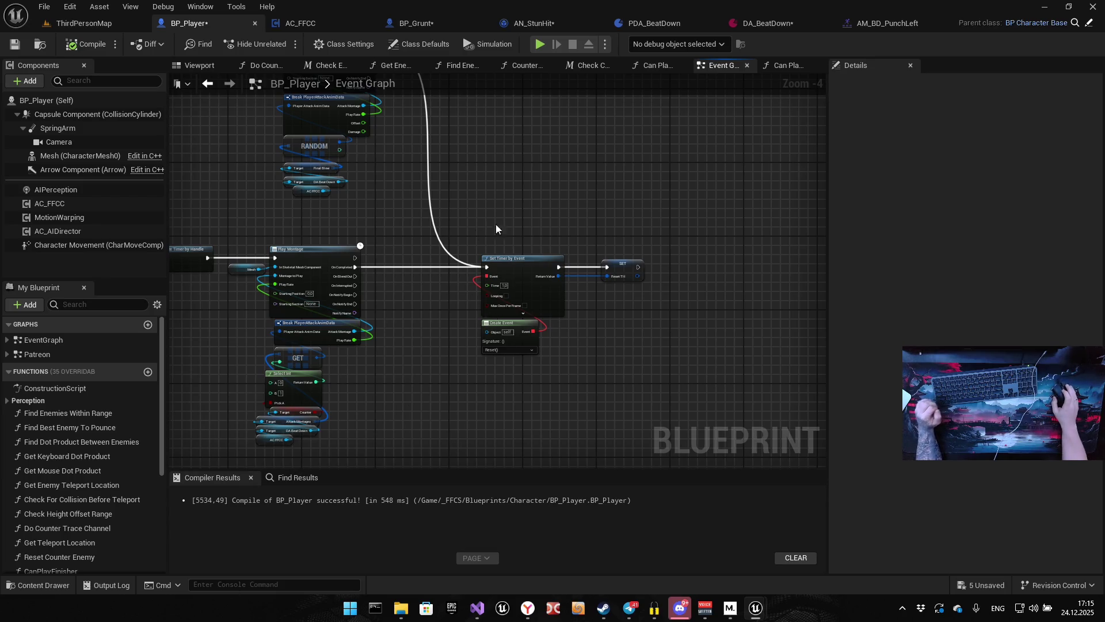
{"action": "left_click_drag", "start_coordinate": [337, 233], "coordinate": [366, 364]}
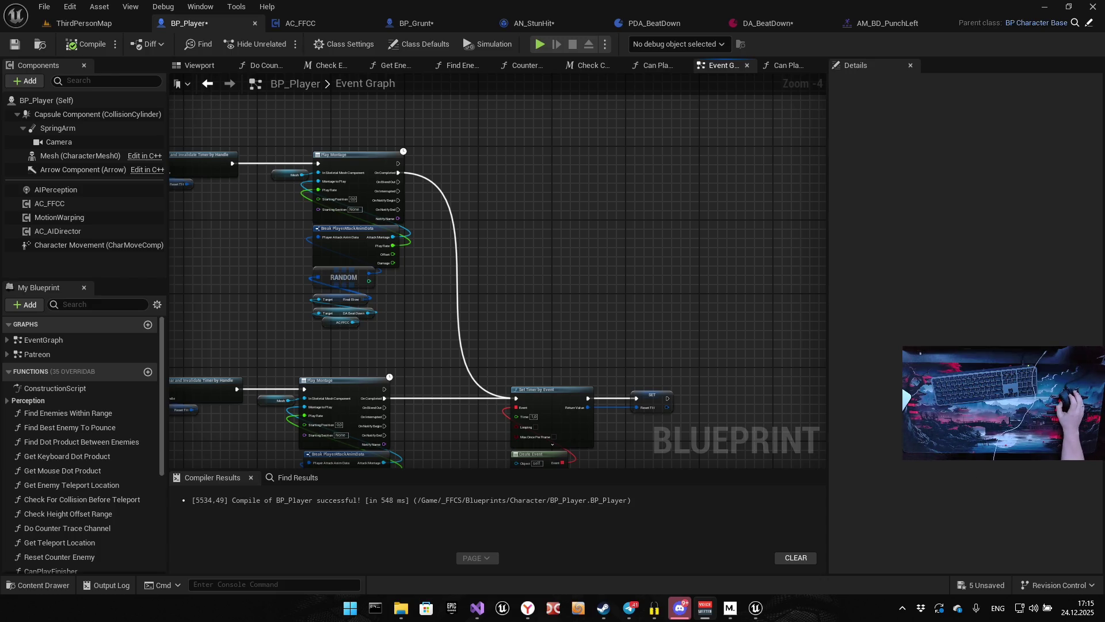
{"action": "left_click_drag", "start_coordinate": [545, 254], "coordinate": [547, 209]}
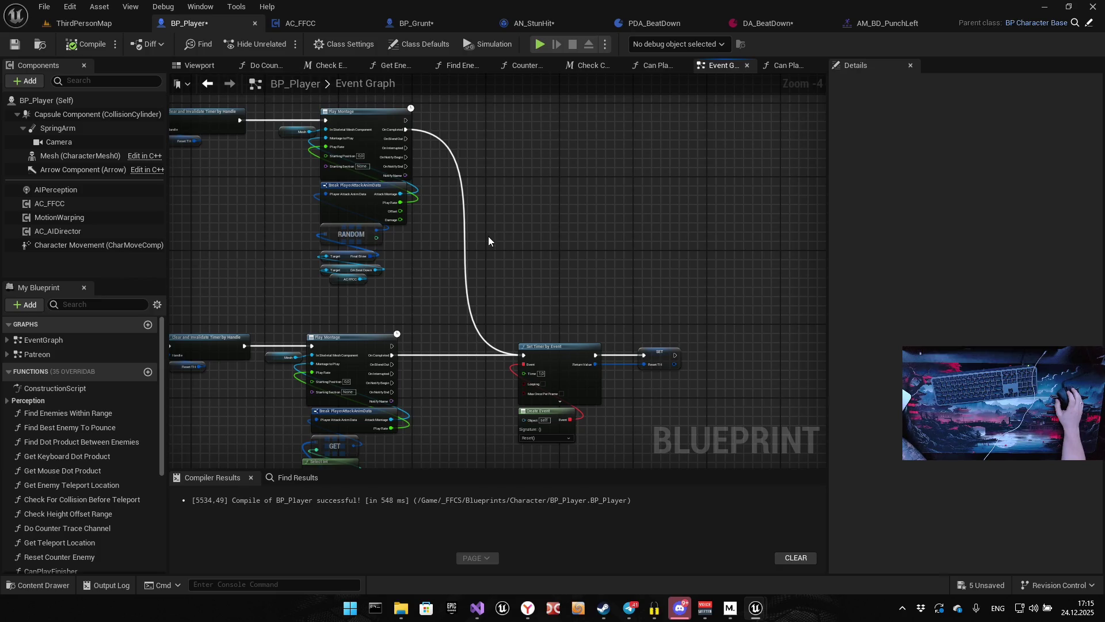
{"action": "key", "text": "ctrl+space"}
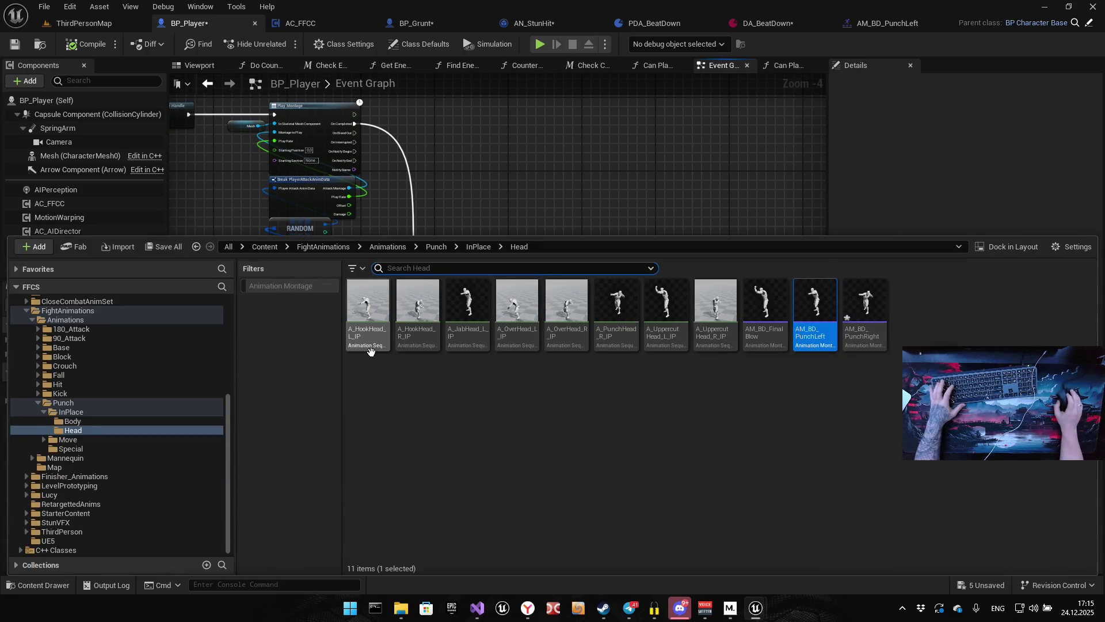
Open the AN_FinisherHit notify blueprint from Content/_FFCS/Blueprints/AnimNotify.
{"action": "left_click", "coordinate": [266, 247]}
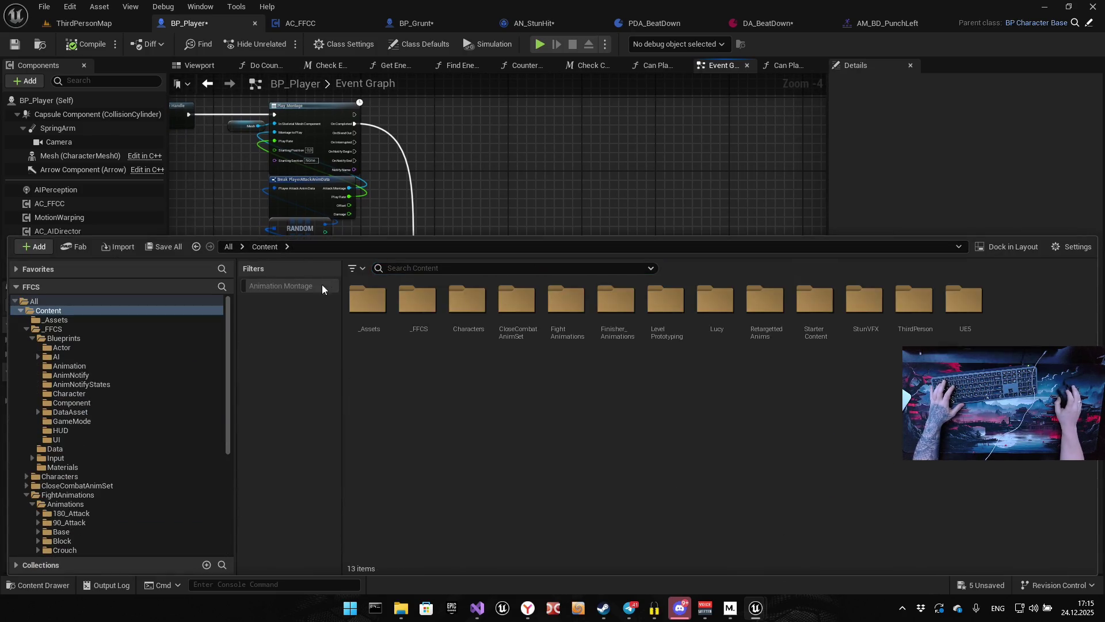
{"action": "double_click", "coordinate": [423, 311]}
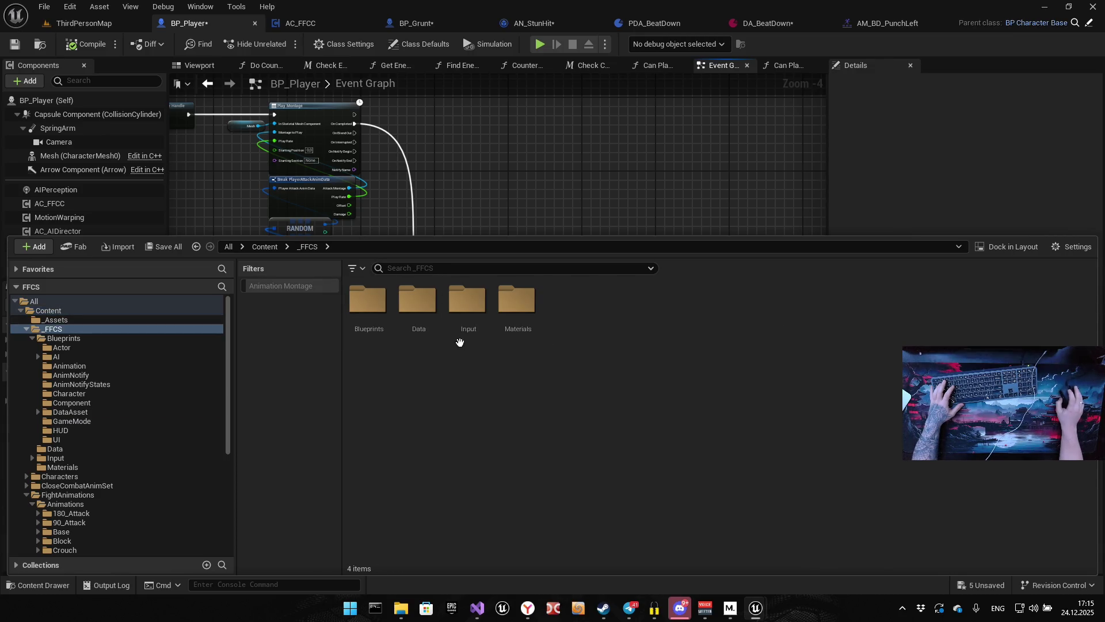
{"action": "double_click", "coordinate": [366, 311]}
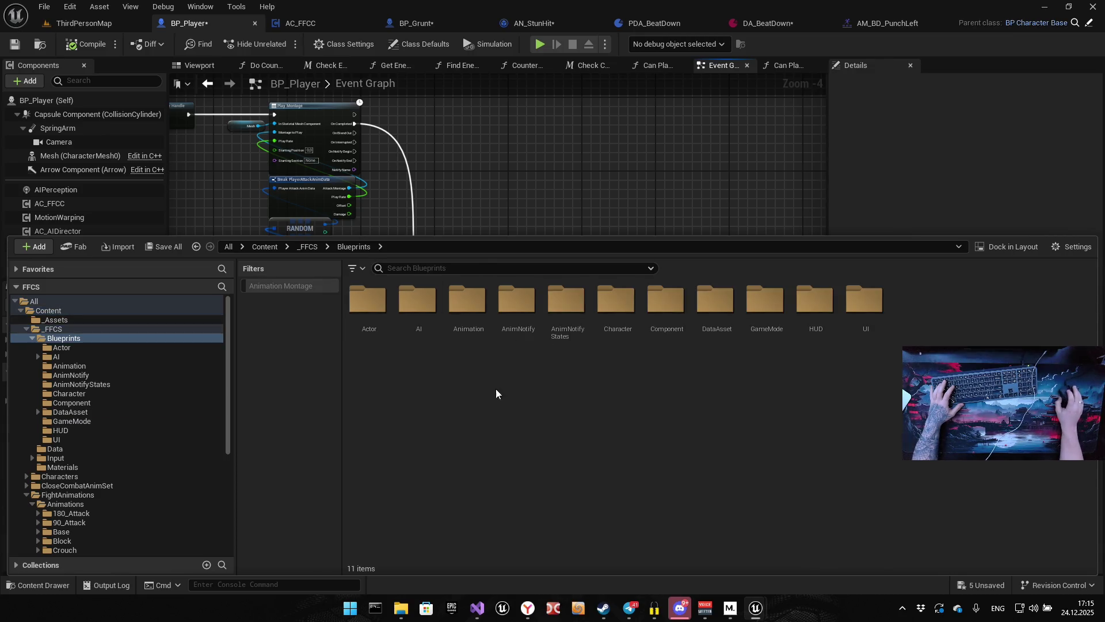
{"action": "double_click", "coordinate": [514, 322]}
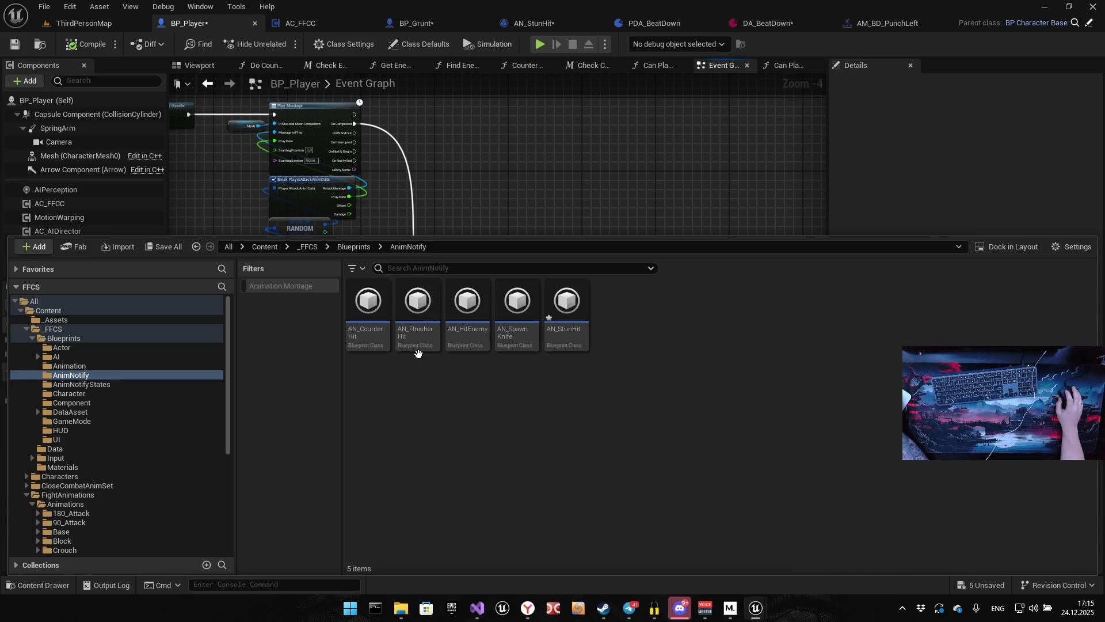
{"action": "double_click", "coordinate": [418, 337]}
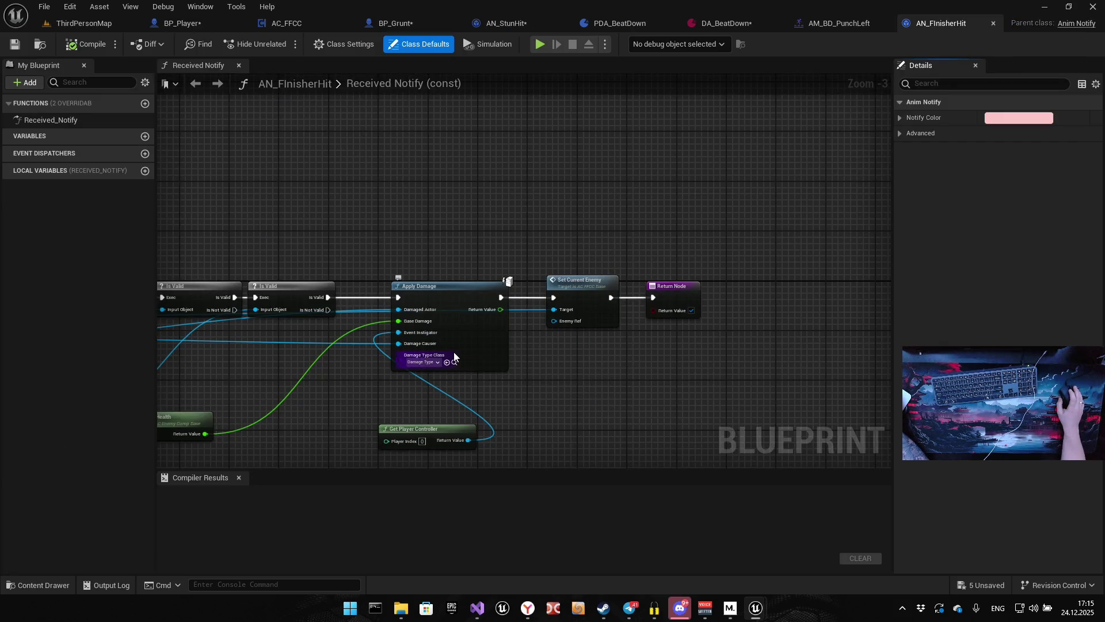
Review the Received Notify graph up to the Return Node and Get Owner nodes, then return to BP_Player.
{"action": "mouse_move", "coordinate": [662, 323]}
{"action": "left_mouse_down"}
{"action": "mouse_move", "coordinate": [626, 264]}
{"action": "mouse_move", "coordinate": [666, 247]}
{"action": "mouse_move", "coordinate": [434, 281]}
{"action": "mouse_move", "coordinate": [542, 260]}
{"action": "mouse_move", "coordinate": [570, 313]}
{"action": "left_mouse_up"}
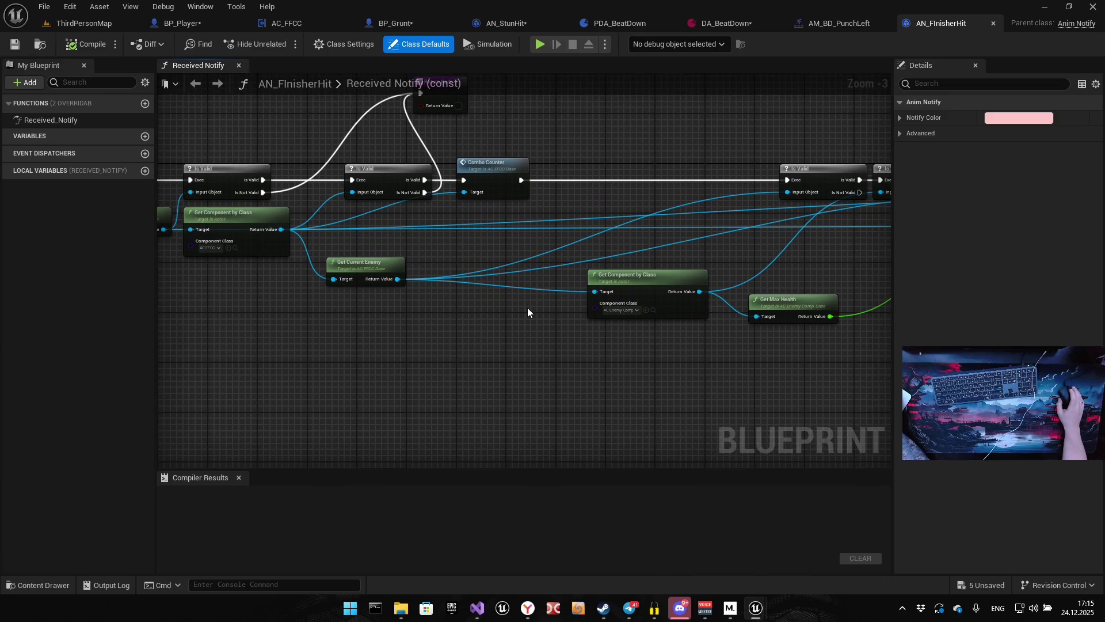
{"action": "left_click_drag", "start_coordinate": [459, 310], "coordinate": [564, 339]}
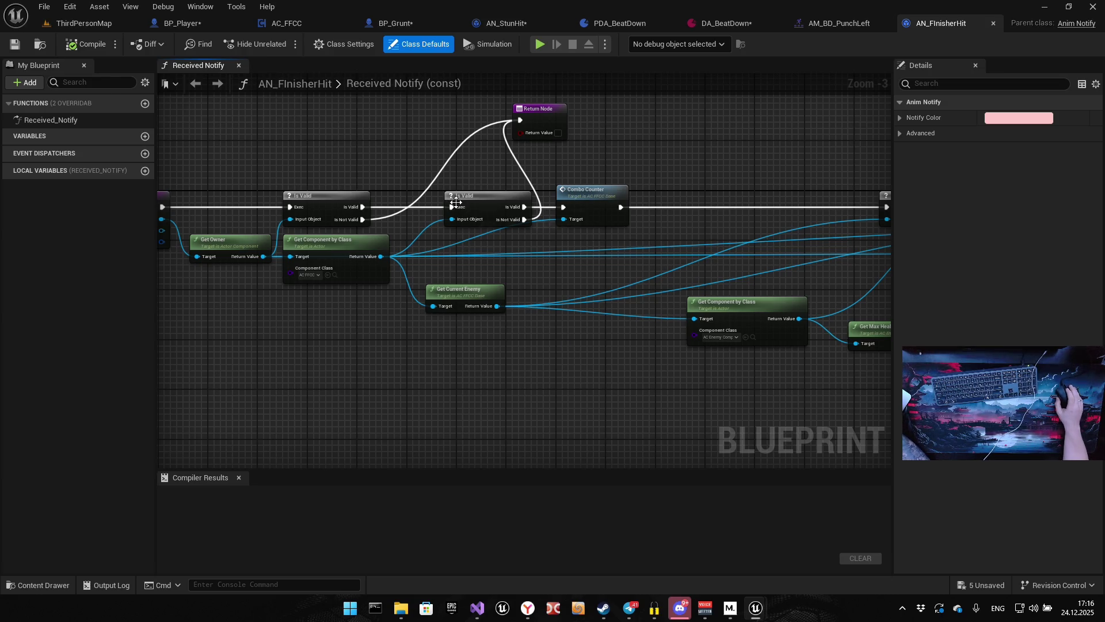
{"action": "left_click", "coordinate": [198, 22]}
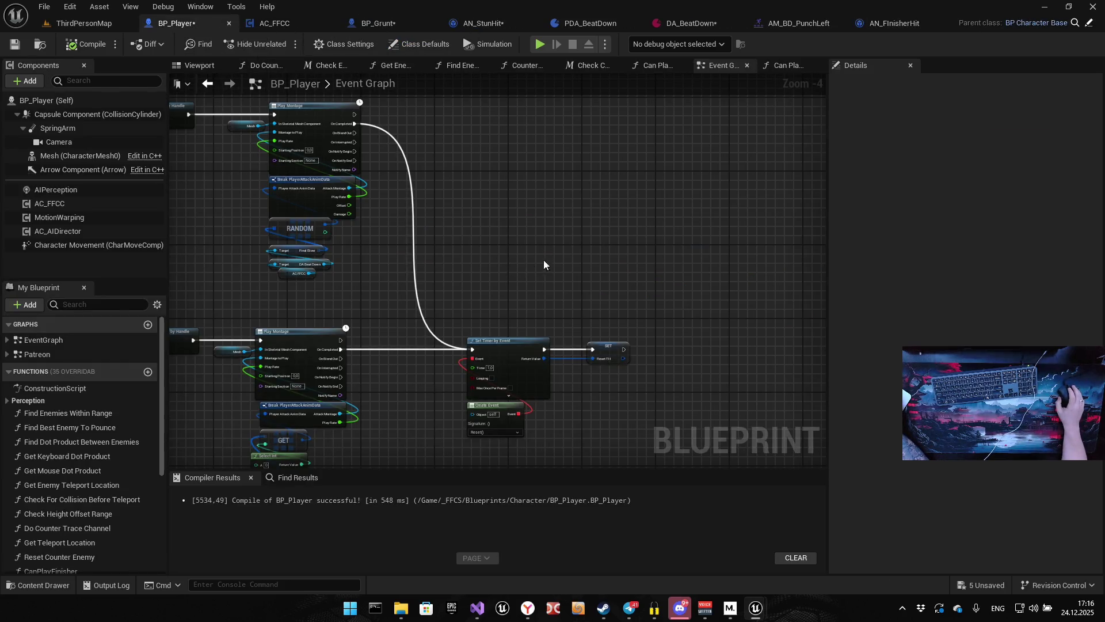
{"action": "mouse_move", "coordinate": [592, 222]}
{"action": "left_mouse_down"}
{"action": "mouse_move", "coordinate": [572, 226]}
{"action": "mouse_move", "coordinate": [584, 245]}
{"action": "left_mouse_up"}
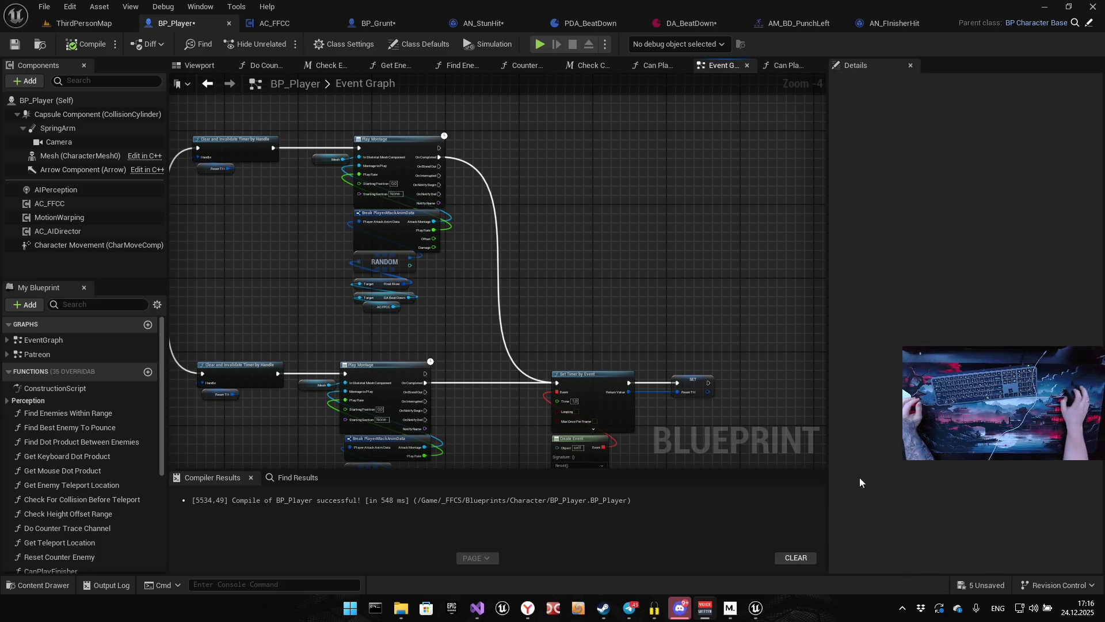
{"action": "left_click_drag", "start_coordinate": [593, 296], "coordinate": [580, 257]}
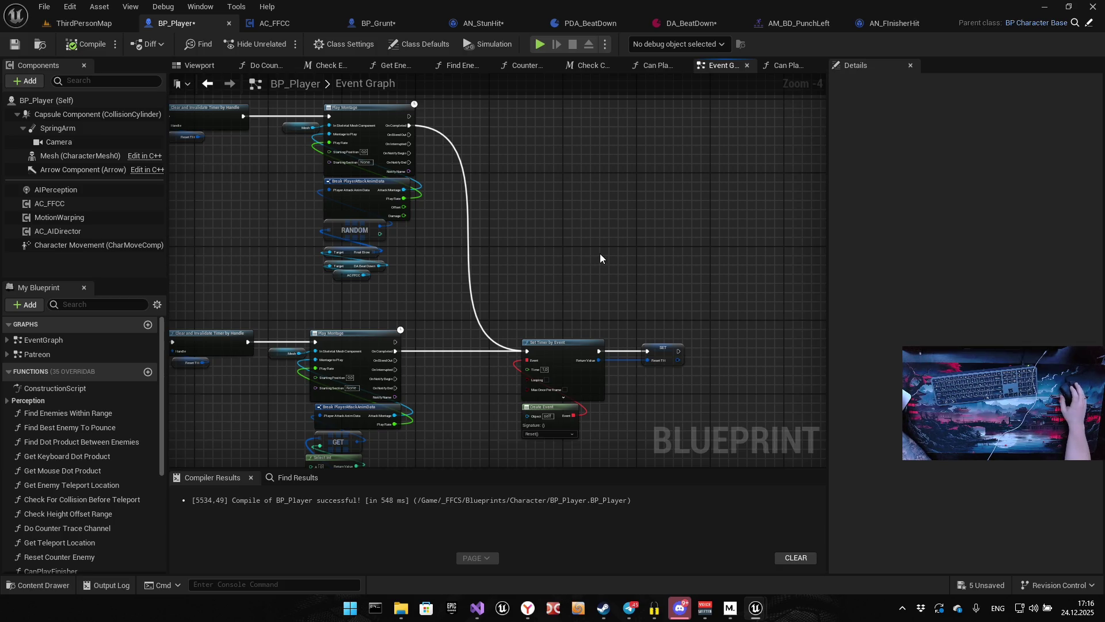
Duplicate AN_FinisherHit, rename the copy AN_BD_FatalBlow, and open it.
{"action": "key", "text": "ctrl+space"}
{"action": "key", "text": "ctrl+d"}
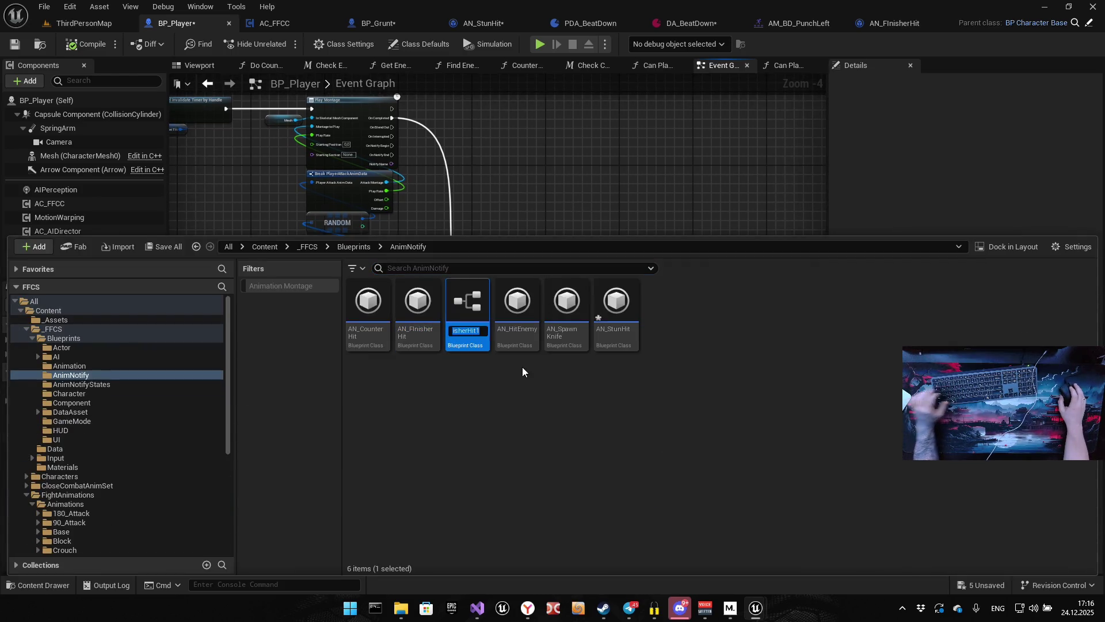
{"action": "key", "text": "Left"}
{"action": "key", "text": "ctrl+a"}
{"action": "key", "text": "BackSpace"}
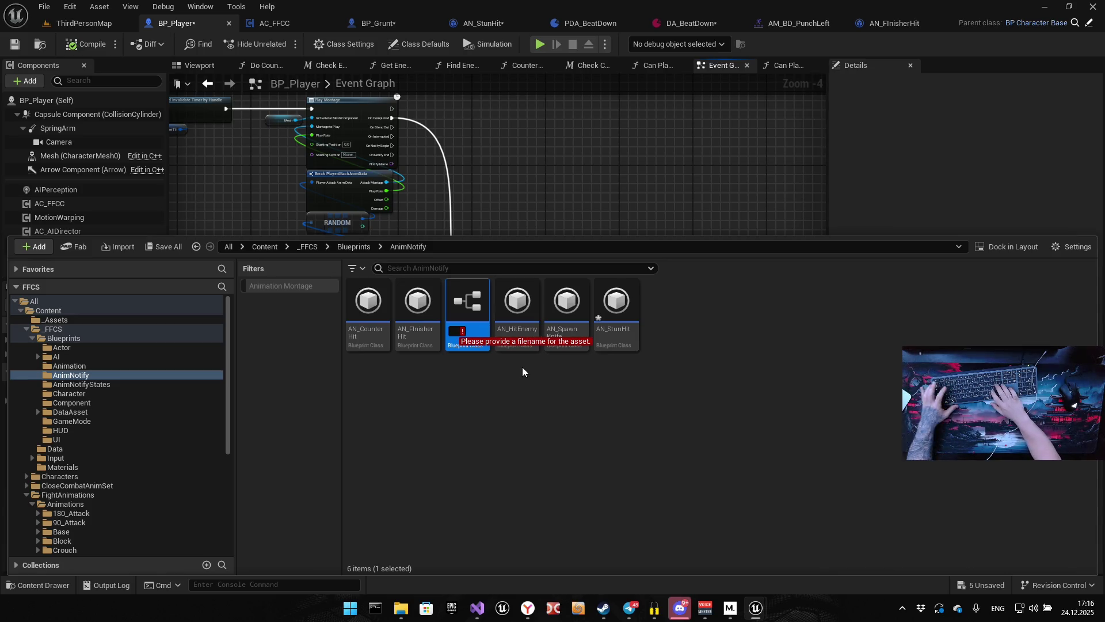
{"action": "type", "text": "AN_"}
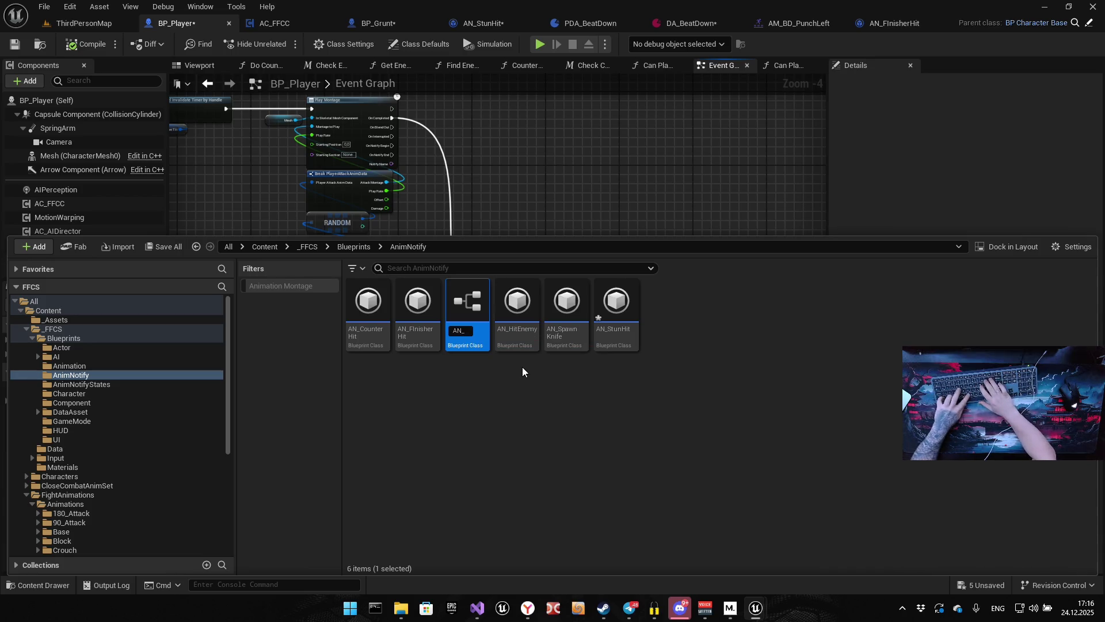
{"action": "type", "text": "BD_Fa"}
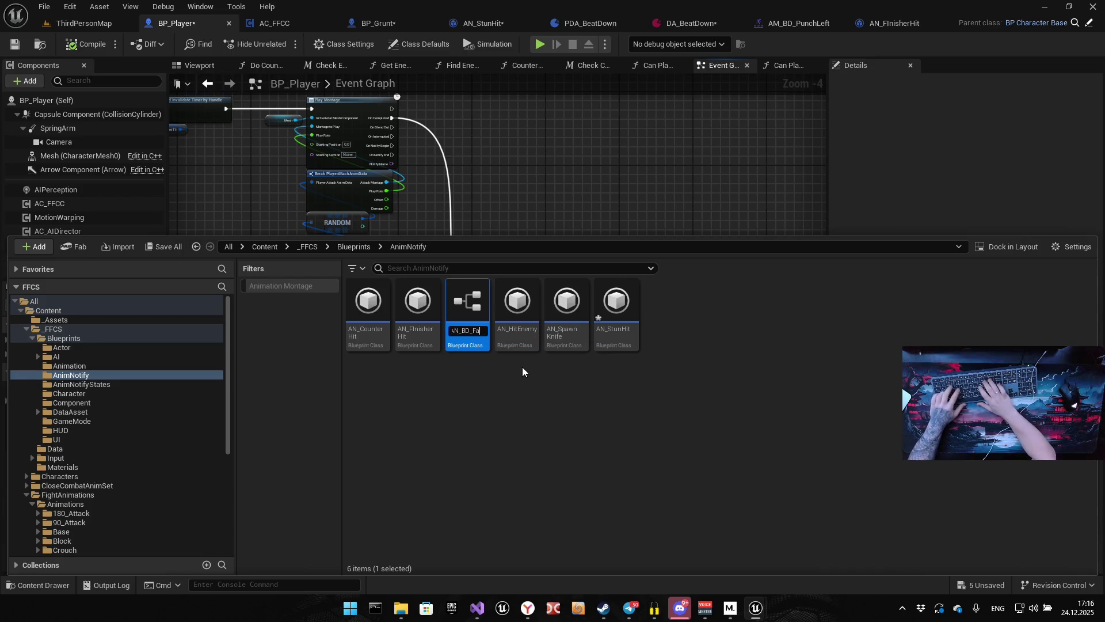
{"action": "type", "text": "talBlow"}
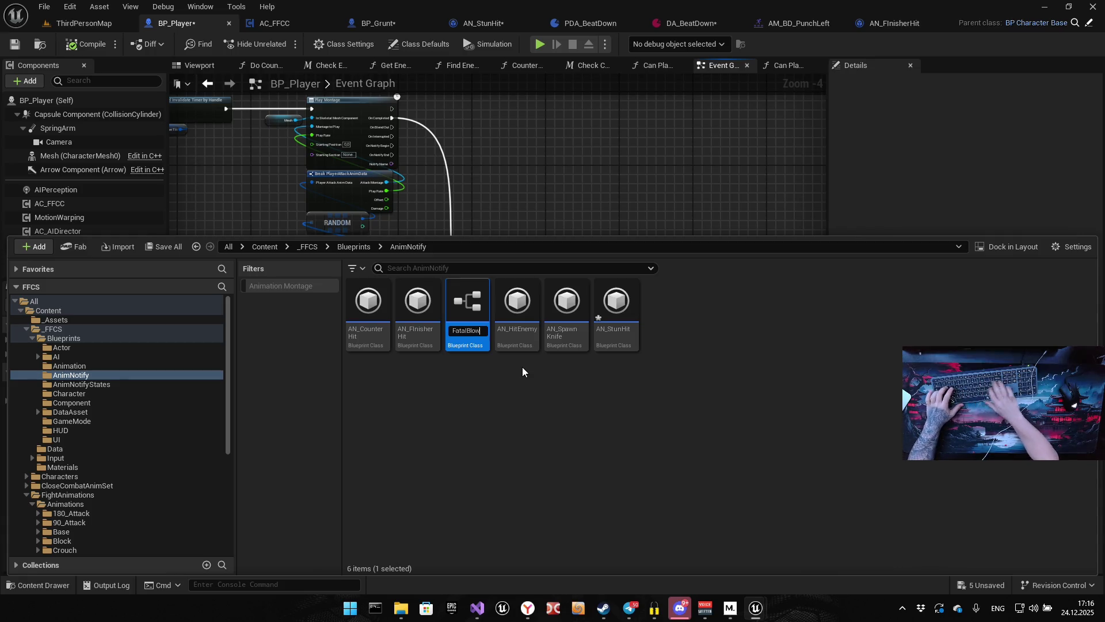
{"action": "type", "text": "AN_BD_"}
{"action": "key", "text": "Return"}
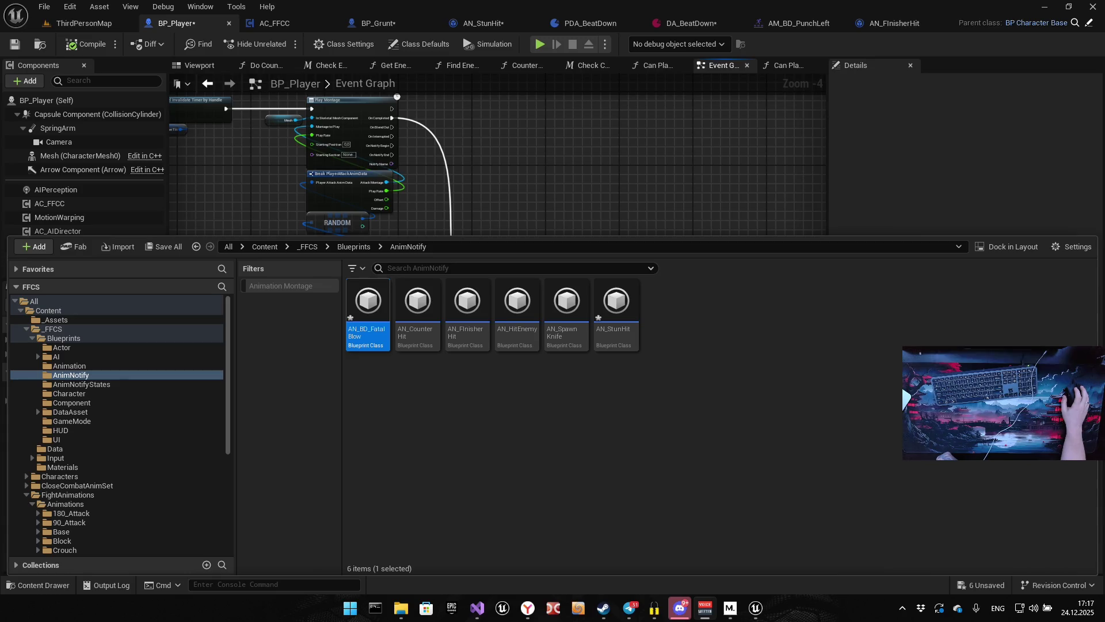
{"action": "double_click", "coordinate": [362, 301]}
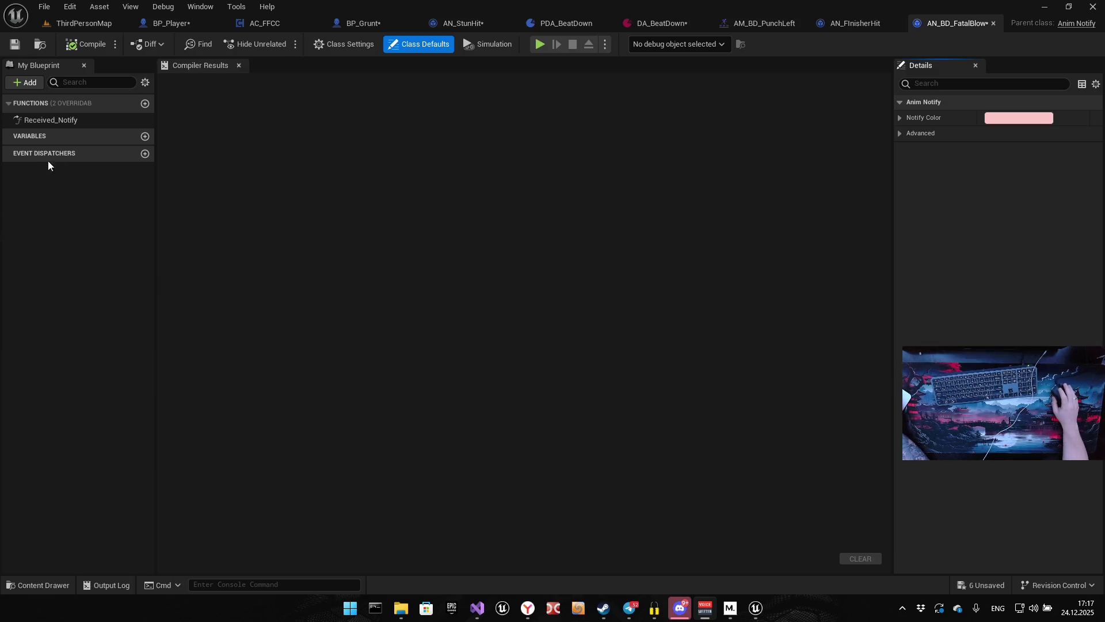
In the Received Notify graph, delete the Combo Counter node and wire the first Is Valid into the next.
{"action": "double_click", "coordinate": [75, 122]}
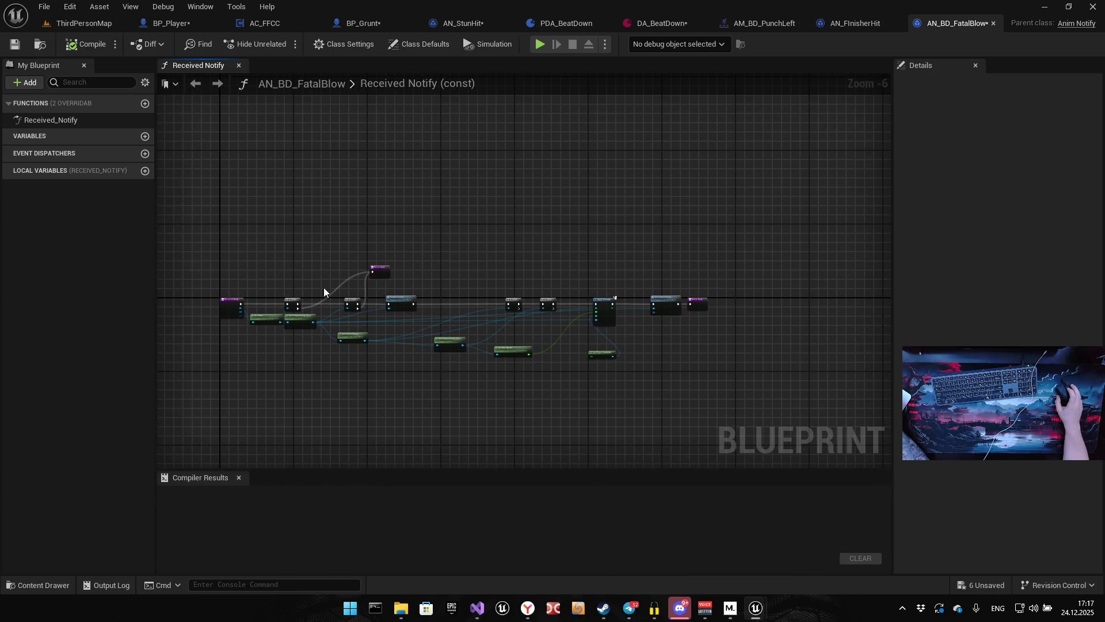
{"action": "scroll", "coordinate": [438, 288], "scroll_direction": "up", "scroll_amount": 5}
{"action": "left_click", "coordinate": [417, 311]}
{"action": "key", "text": "Delete"}
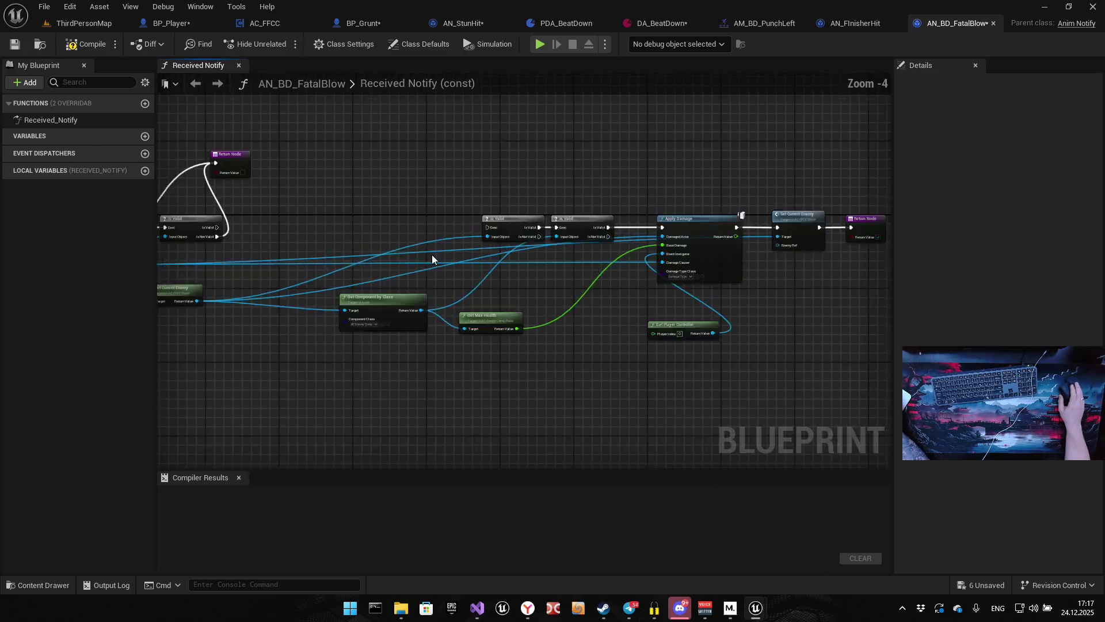
{"action": "left_click_drag", "start_coordinate": [300, 216], "coordinate": [708, 223]}
Connect Get Current Enemy's Return Value toward the Get Component by Class node.
{"action": "mouse_move", "coordinate": [720, 291]}
{"action": "left_mouse_down"}
{"action": "mouse_move", "coordinate": [595, 311]}
{"action": "mouse_move", "coordinate": [235, 279]}
{"action": "mouse_move", "coordinate": [230, 289]}
{"action": "mouse_move", "coordinate": [706, 306]}
{"action": "left_mouse_up"}
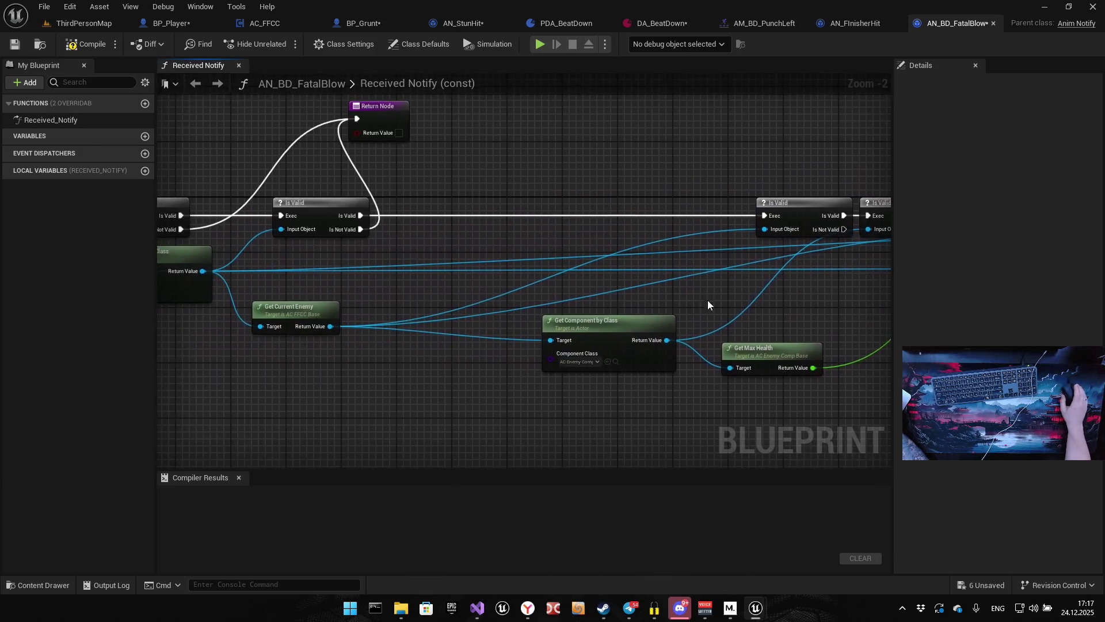
{"action": "scroll", "coordinate": [639, 305], "scroll_direction": "down", "scroll_amount": 2}
{"action": "mouse_move", "coordinate": [639, 306]}
{"action": "left_mouse_down"}
{"action": "mouse_move", "coordinate": [353, 314]}
{"action": "mouse_move", "coordinate": [803, 314]}
{"action": "mouse_move", "coordinate": [289, 302]}
{"action": "mouse_move", "coordinate": [673, 297]}
{"action": "mouse_move", "coordinate": [617, 267]}
{"action": "mouse_move", "coordinate": [628, 264]}
{"action": "left_mouse_up"}
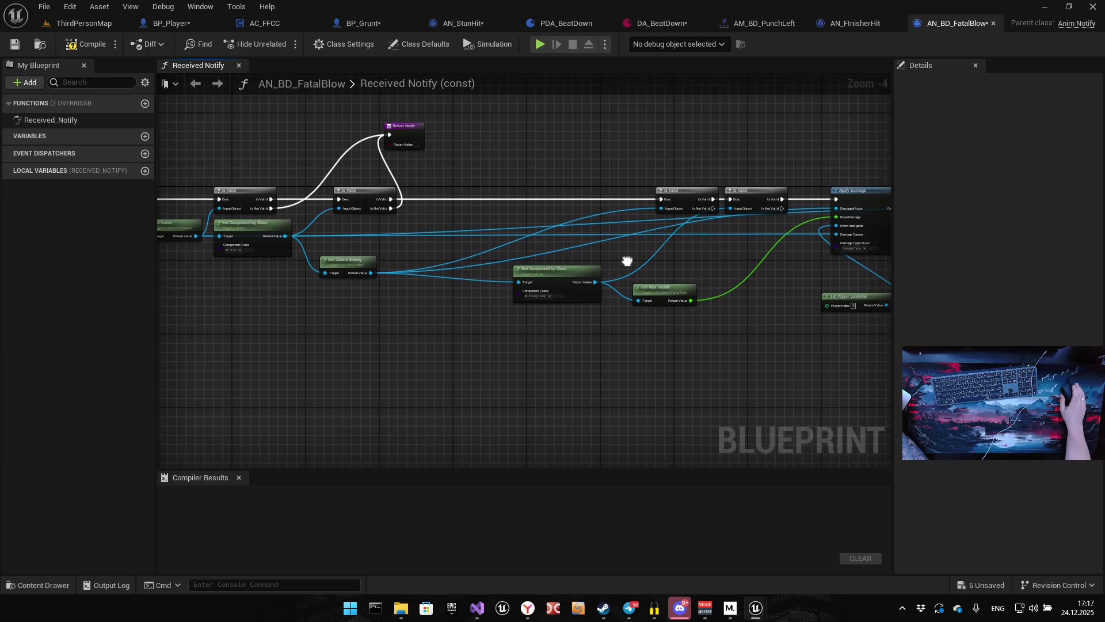
{"action": "left_click", "coordinate": [533, 271]}
{"action": "scroll", "coordinate": [371, 272], "scroll_direction": "up", "scroll_amount": 5}
{"action": "left_click_drag", "start_coordinate": [353, 294], "coordinate": [514, 219]}
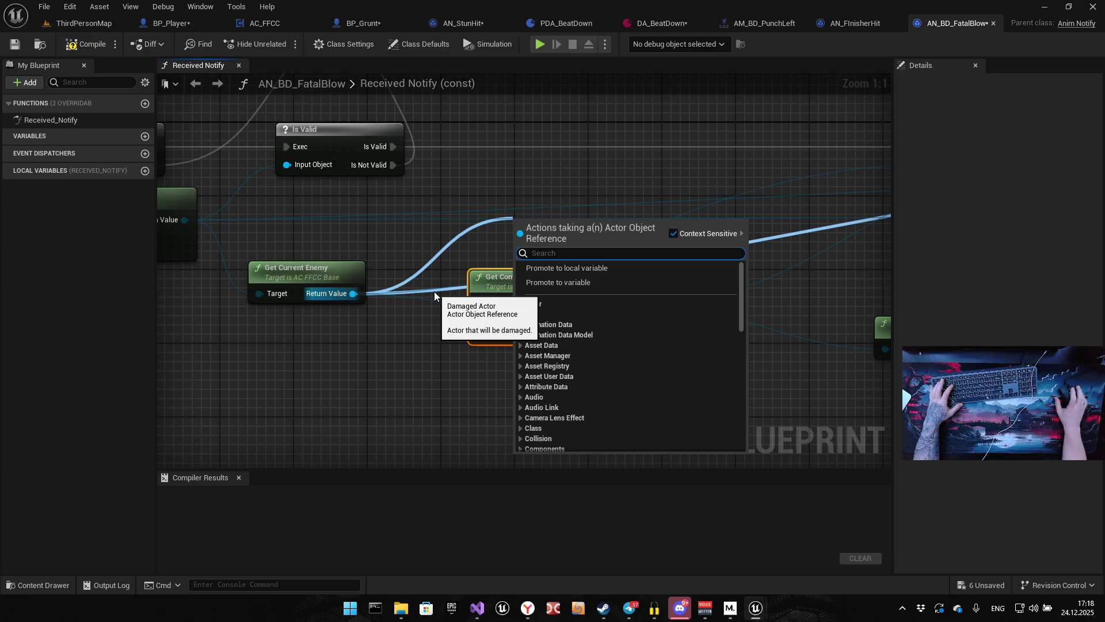
{"action": "left_click", "coordinate": [369, 459]}
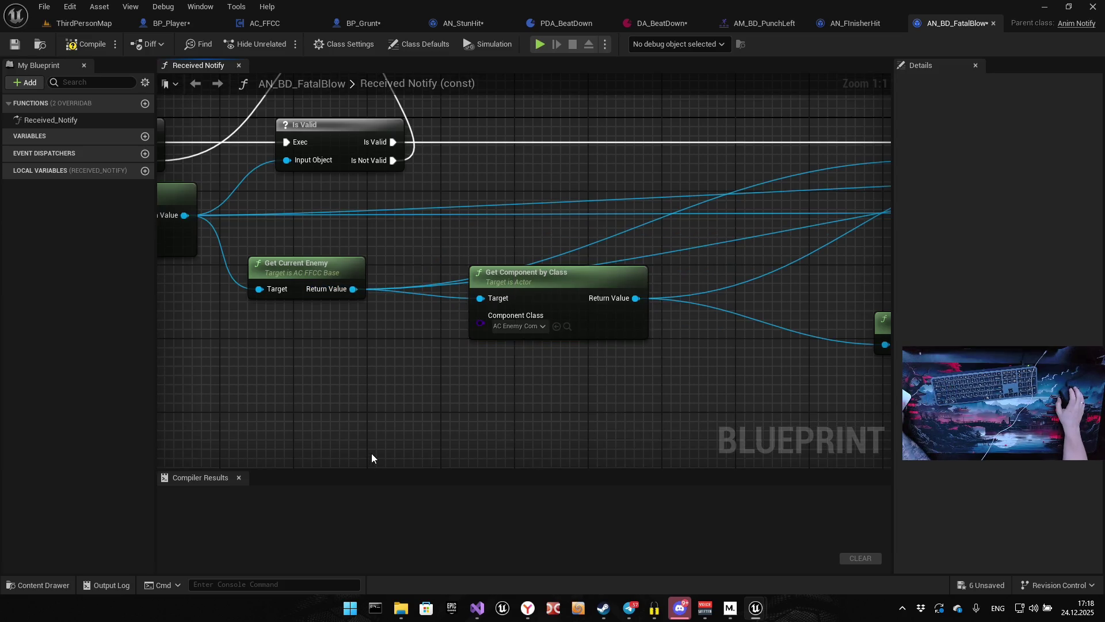
Compile AN_BD_FatalBlow and save all assets.
{"action": "left_click", "coordinate": [75, 48]}
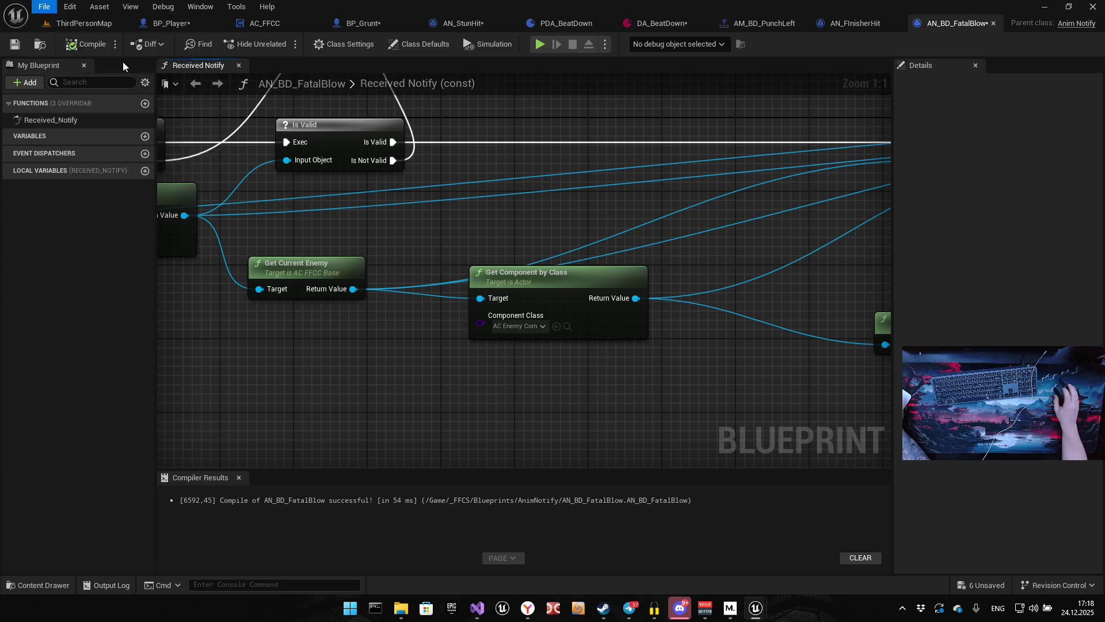
{"action": "left_click", "coordinate": [44, 6]}
{"action": "left_click", "coordinate": [84, 89]}
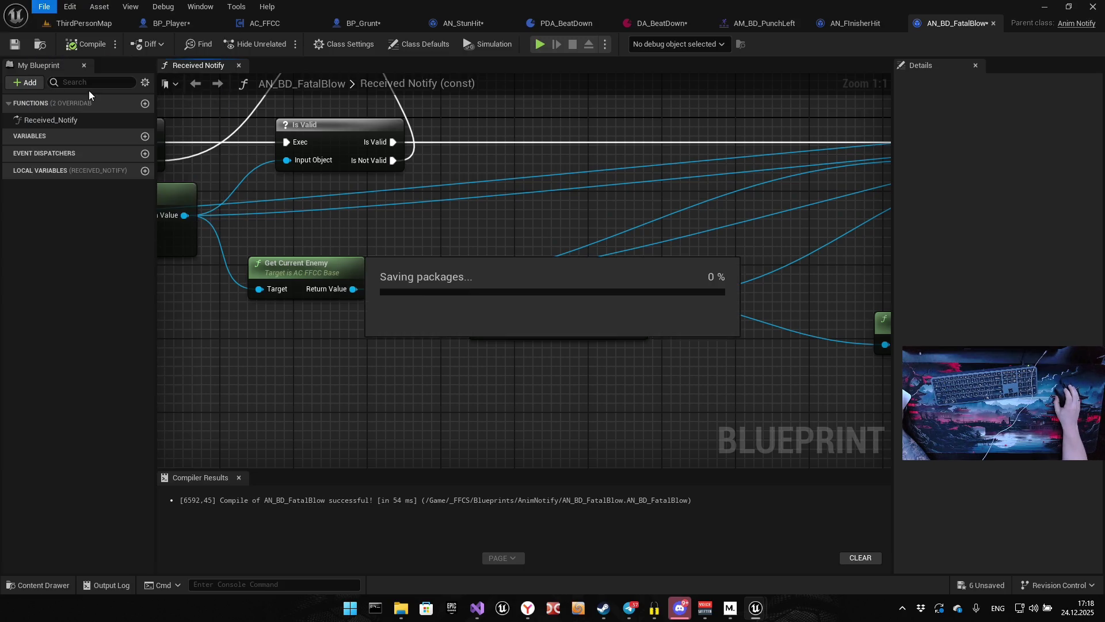
Close the Unreal Editor and Steam settings window, and bring Visual Studio forward.
{"action": "left_click", "coordinate": [1094, 7]}
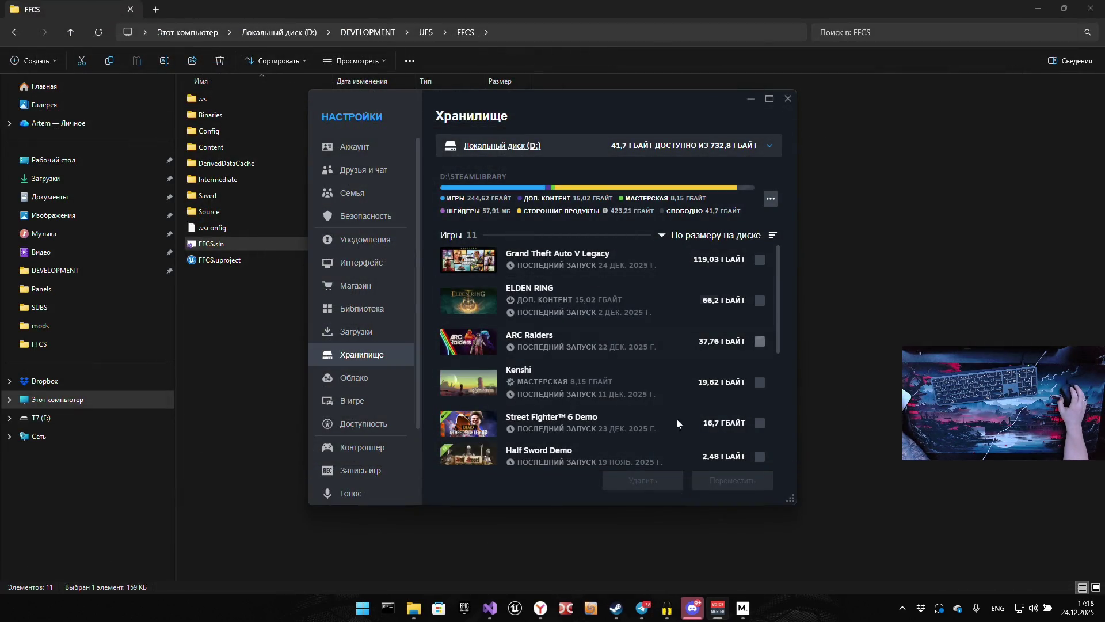
{"action": "left_click", "coordinate": [788, 100]}
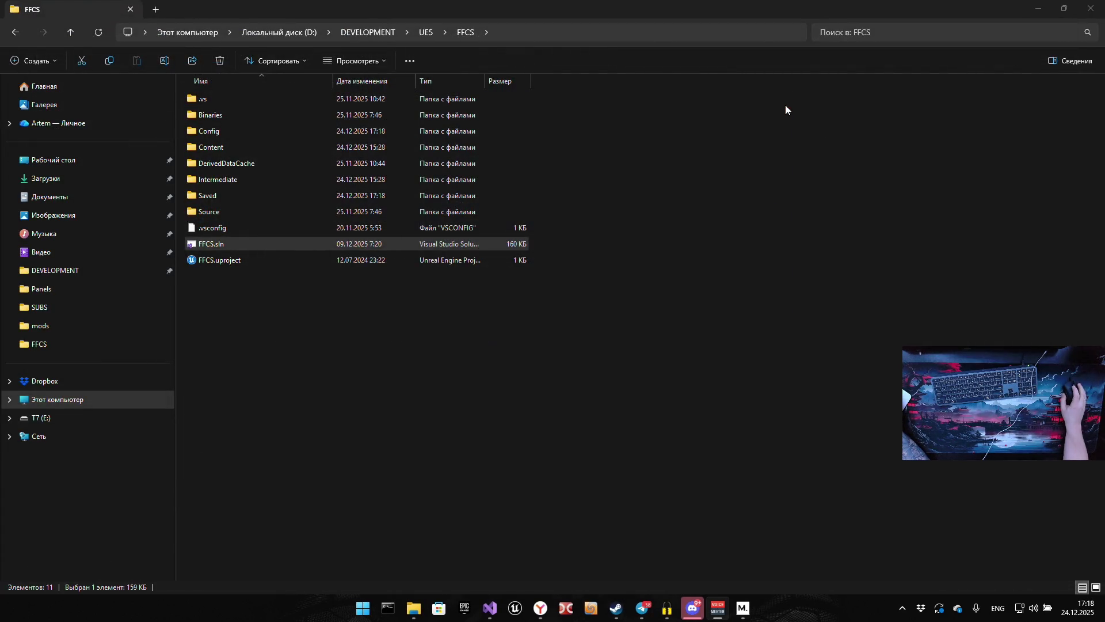
{"action": "left_click", "coordinate": [488, 611]}
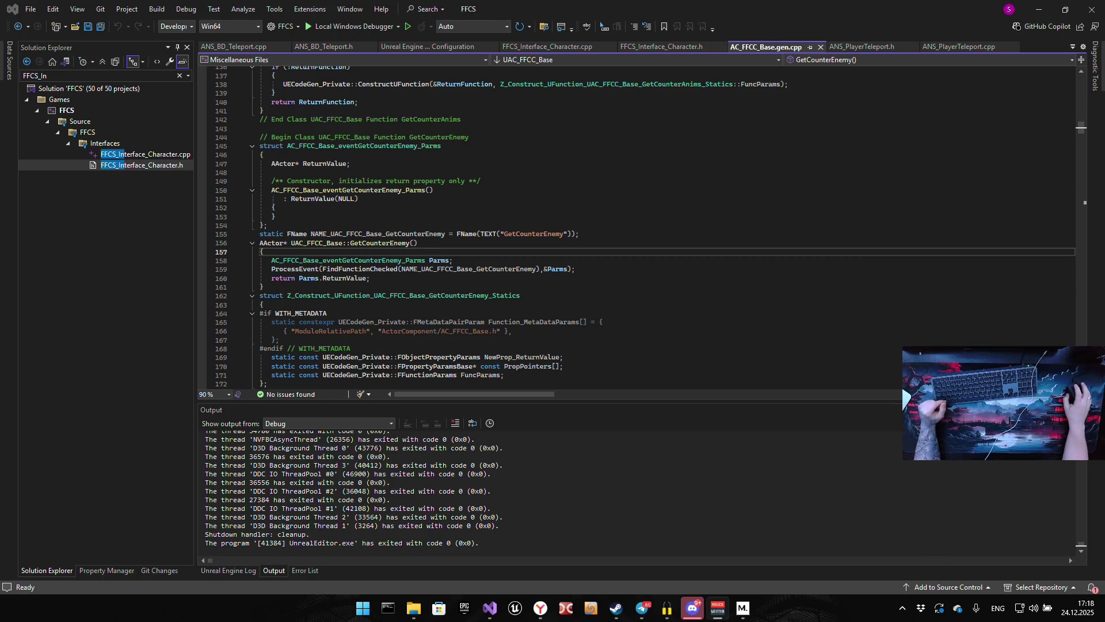
Copy the Stun-category UFUNCTION specifier above RestartStun in FFCS_Interface_Character.h.
{"action": "right_click", "coordinate": [593, 313]}
{"action": "left_click", "coordinate": [736, 242]}
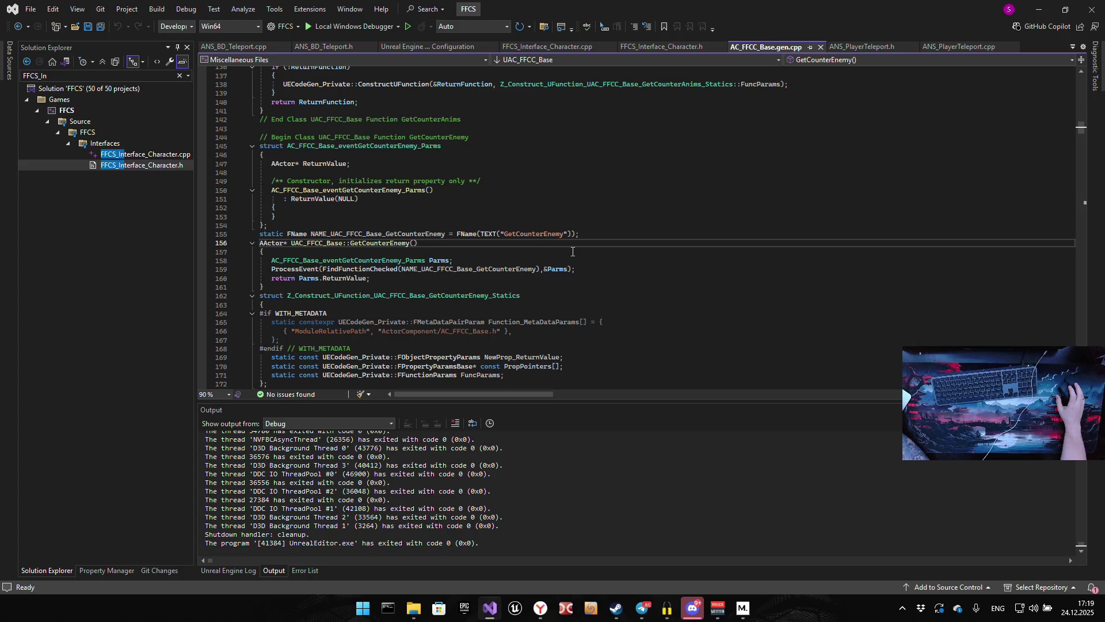
{"action": "left_click", "coordinate": [658, 49]}
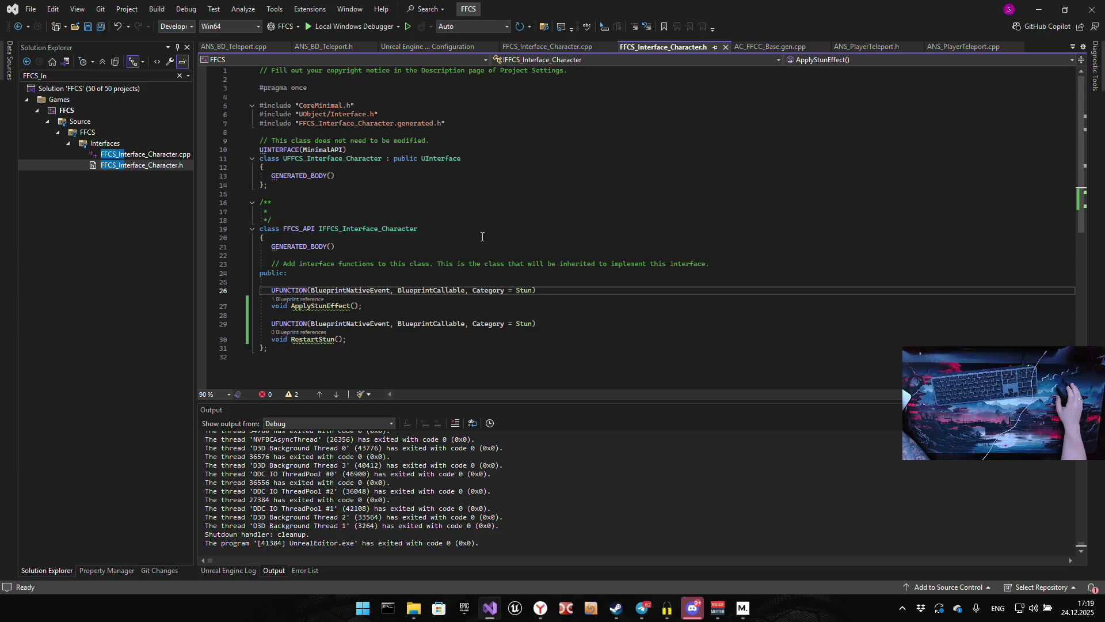
{"action": "left_click_drag", "start_coordinate": [537, 323], "coordinate": [268, 322]}
{"action": "key", "text": "ctrl+c"}
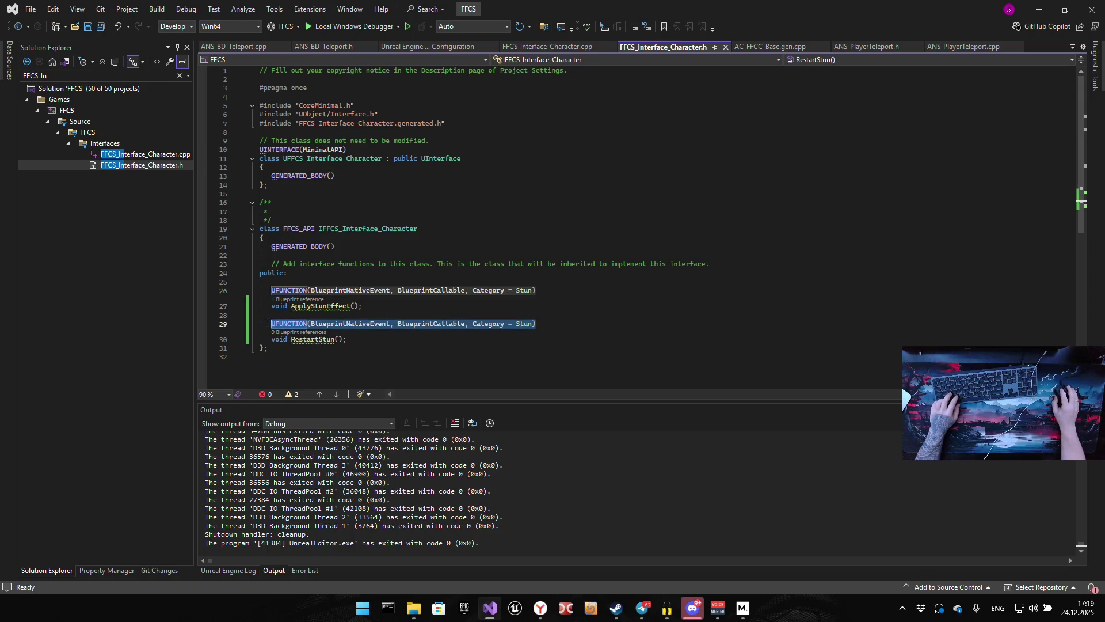
Declare void EnemyFinalBlow() under the pasted specifier below RestartStun, then build the project.
{"action": "left_click", "coordinate": [376, 339]}
{"action": "key", "text": "Return"}
{"action": "key", "text": "Return"}
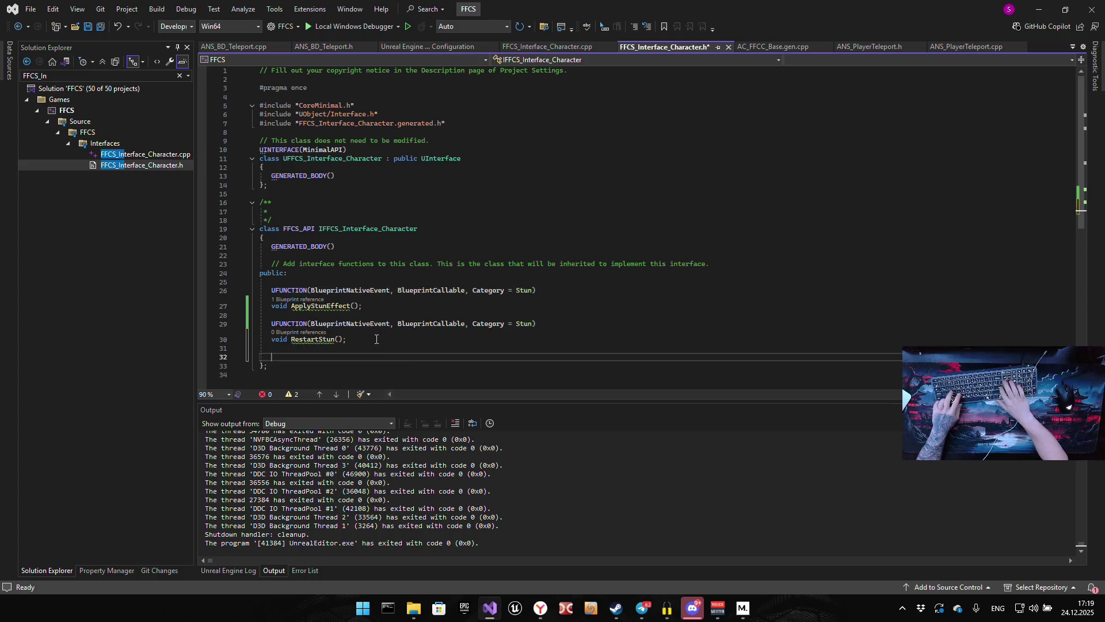
{"action": "key", "text": "ctrl+v"}
{"action": "key", "text": "Return"}
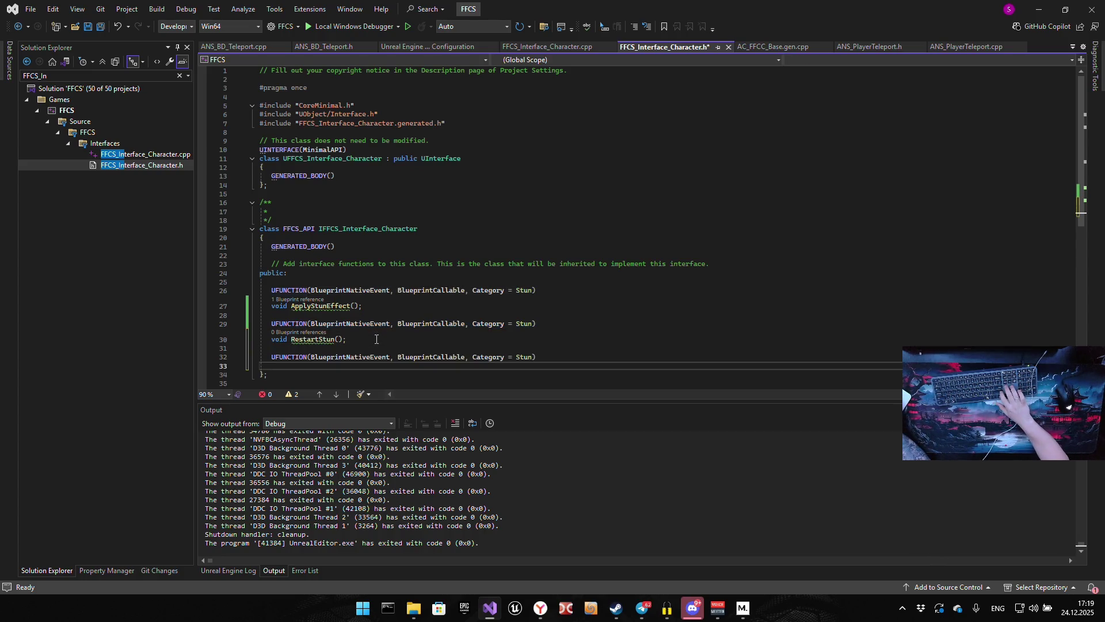
{"action": "type", "text": "void F"}
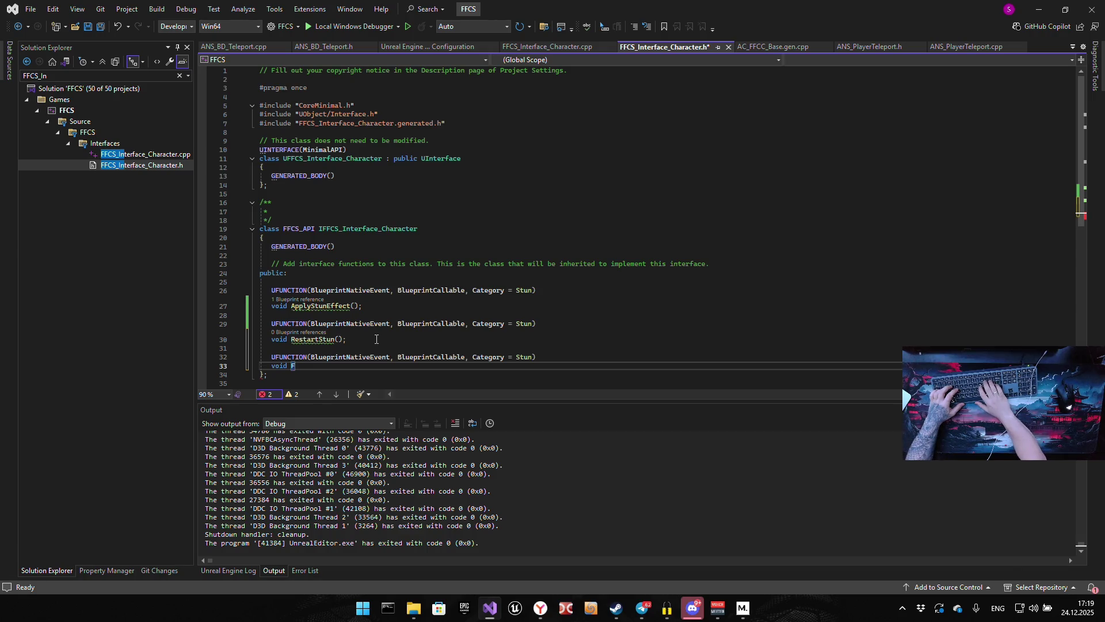
{"action": "type", "text": "inalBl"}
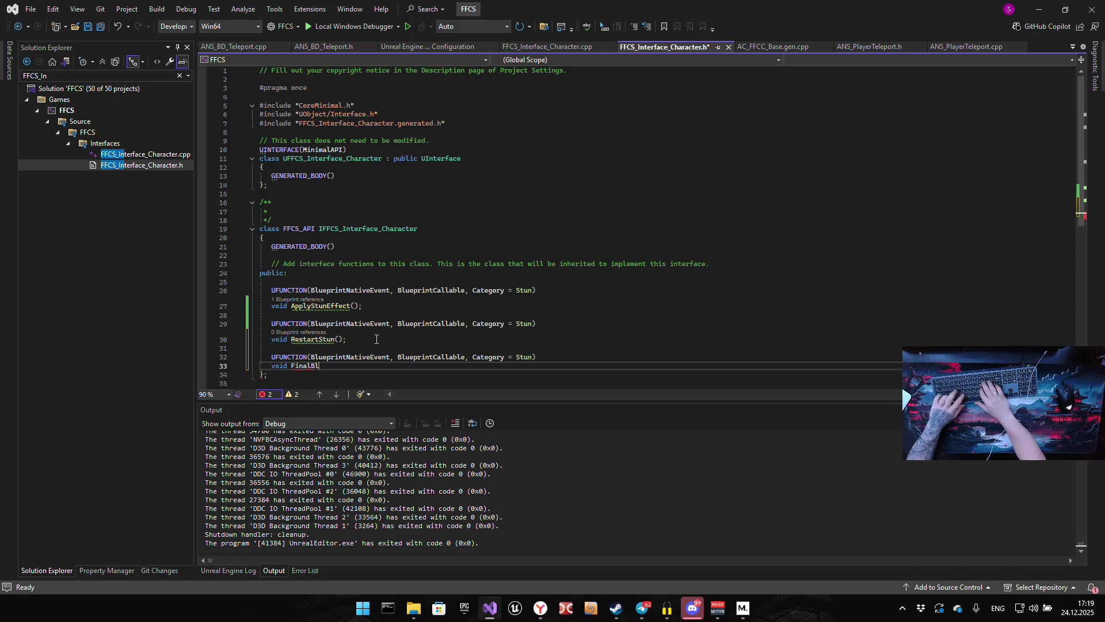
{"action": "type", "text": "ow"}
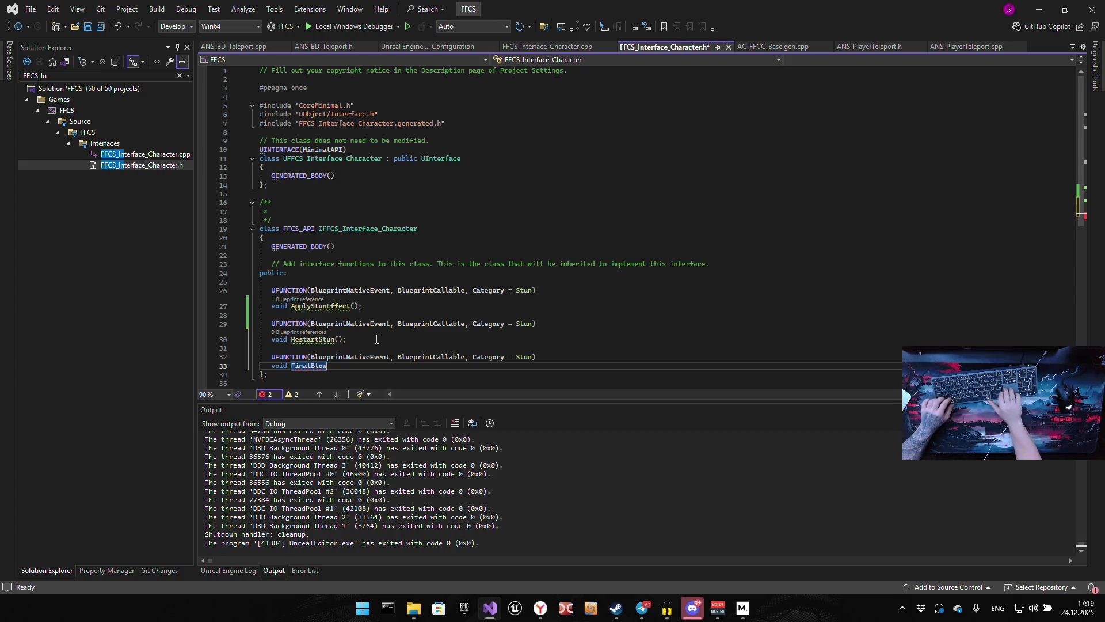
{"action": "key", "text": "ctrl+Left"}
{"action": "type", "text": "Enemy"}
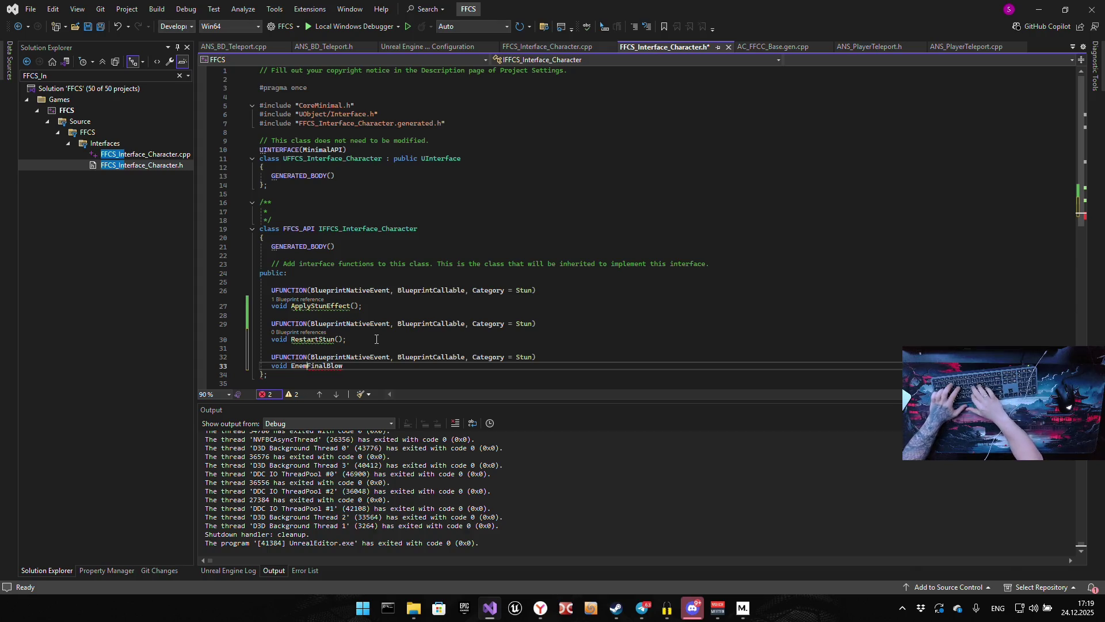
{"action": "type", "text": "();"}
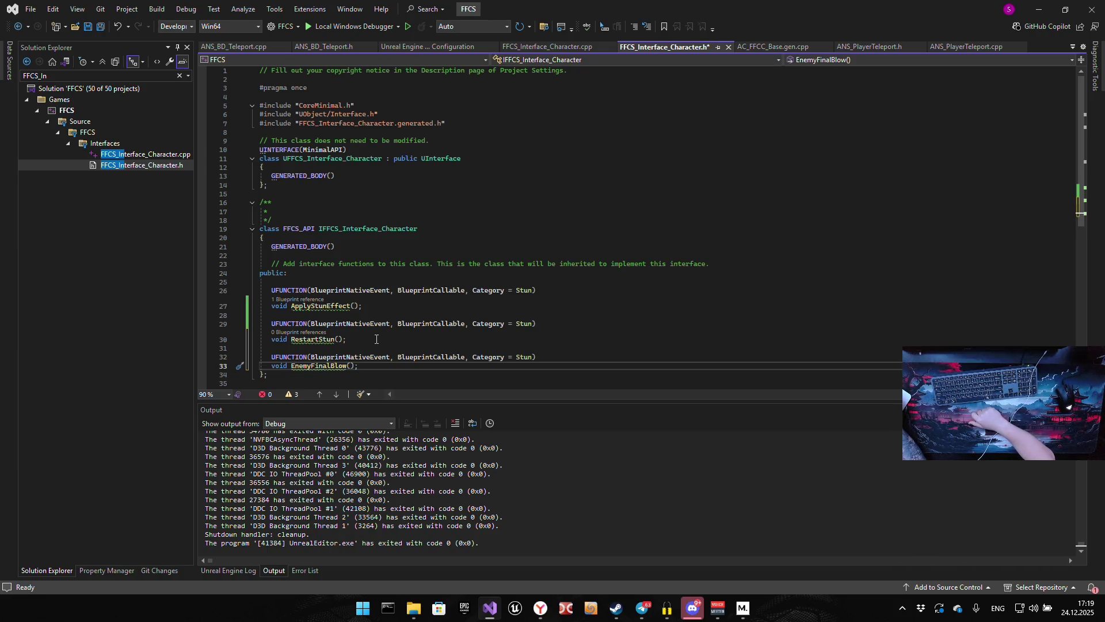
{"action": "key", "text": "ctrl+shift+b"}
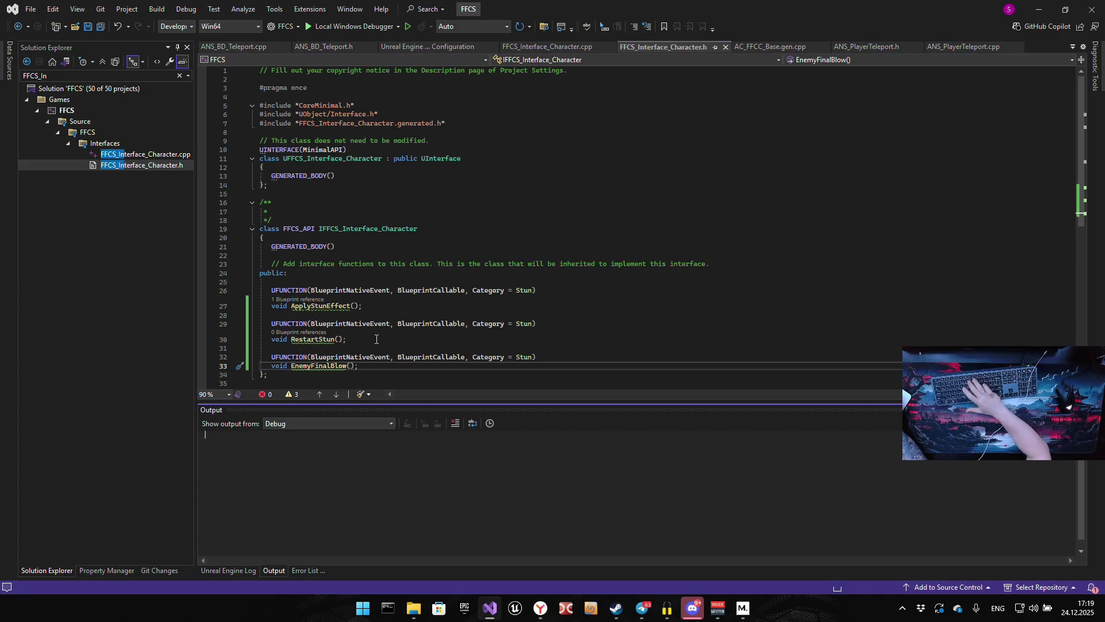